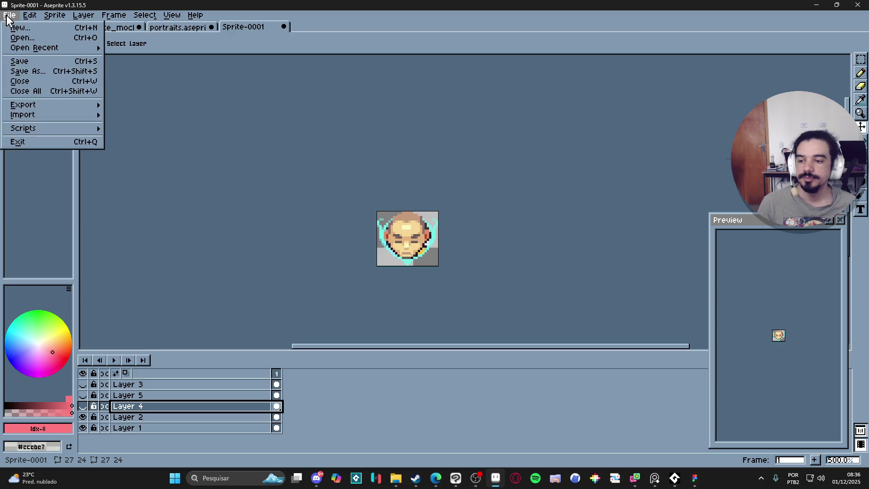
# Start saving the sprite as a PNG and navigate up into RPGENEROUS's interface folder.
pyautogui.click(58, 75)
pyautogui.click(325, 396)
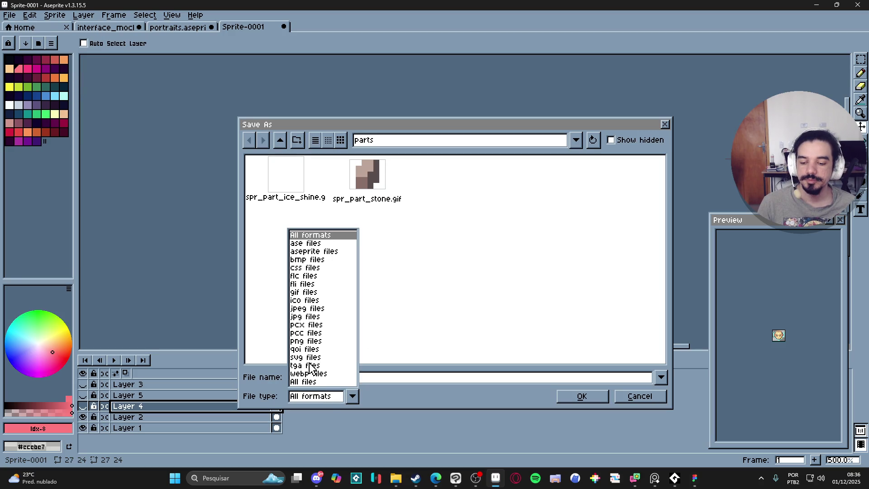
pyautogui.click(308, 341)
pyautogui.click(280, 140)
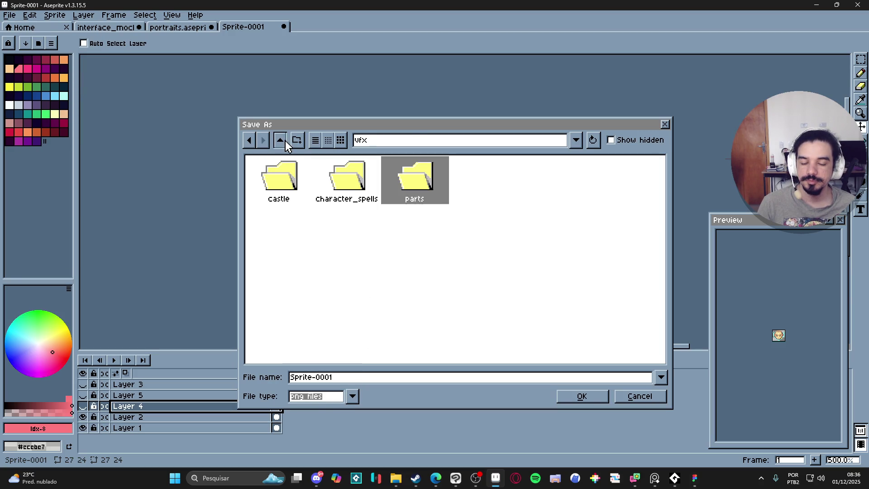
pyautogui.click(281, 141)
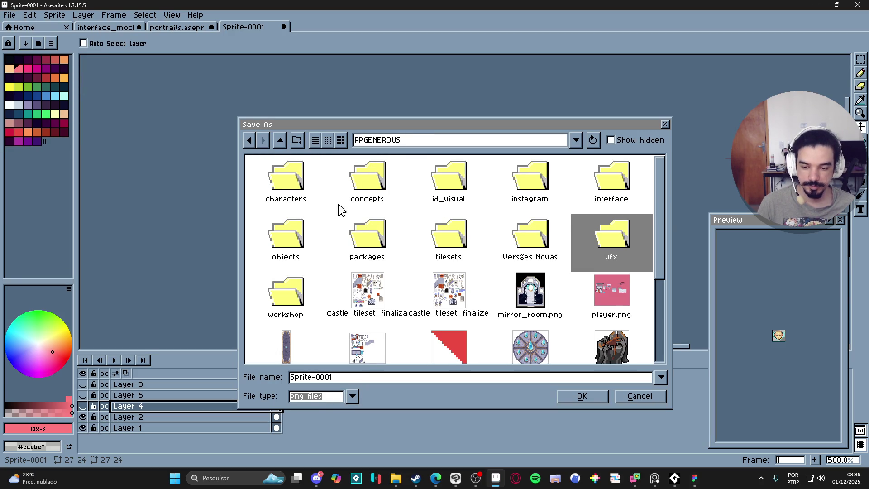
pyautogui.doubleClick(605, 184)
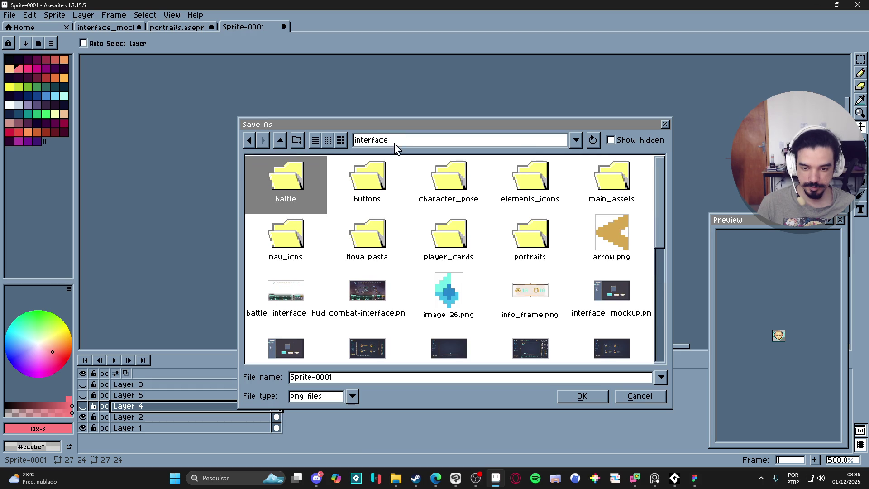
# Create a battle_icons folder and save the sprite there as spr_battle_icon_zeh.png.
pyautogui.click(297, 140)
pyautogui.write('battle_ico')
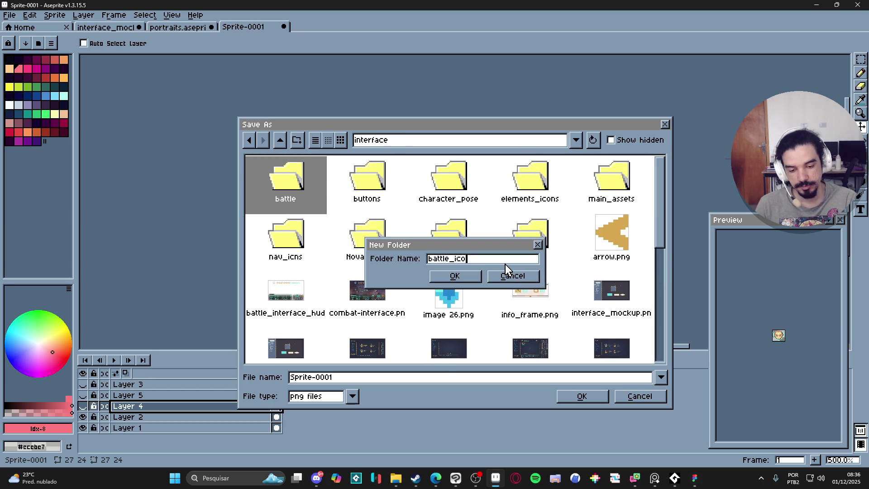
pyautogui.write('ns')
pyautogui.press('Return')
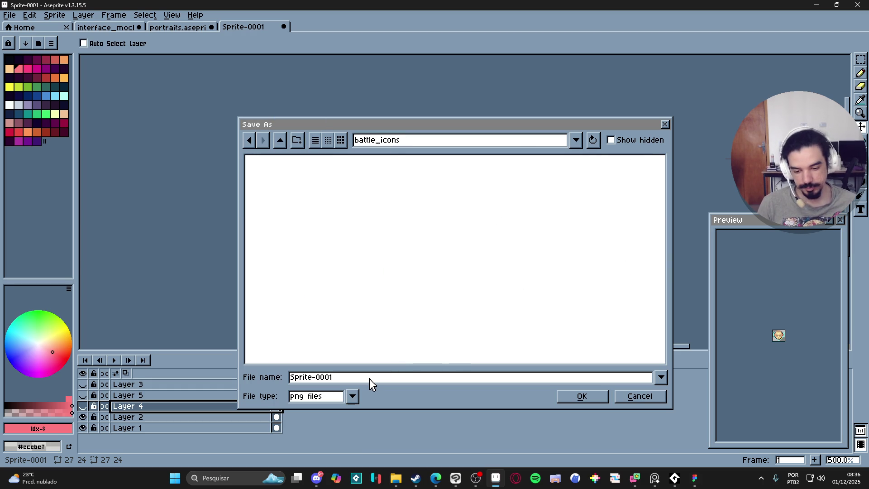
pyautogui.hotkey('ctrl', 'a')
pyautogui.write('spr_battle_icon_')
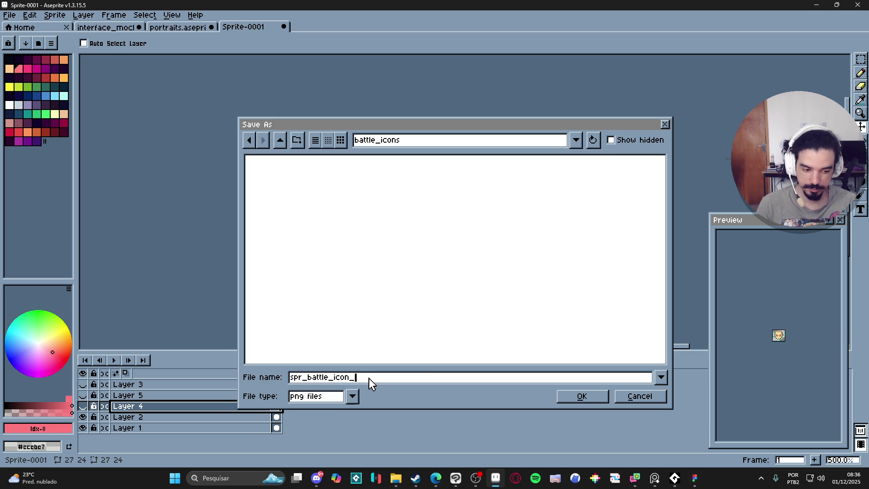
pyautogui.write('zeh')
pyautogui.press('Return')
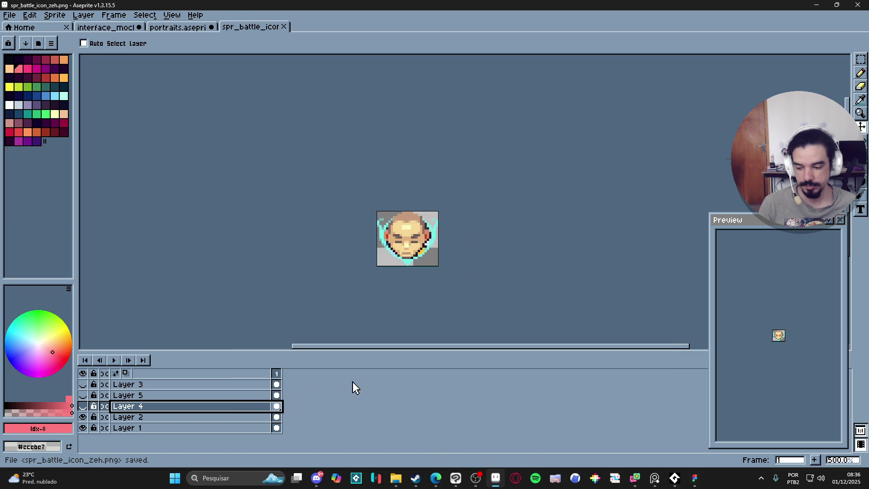
pyautogui.click(82, 406)
# Save a copy of the icon as spr_battle_icon_yara.png in battle_icons.
pyautogui.click(17, 10)
pyautogui.click(27, 70)
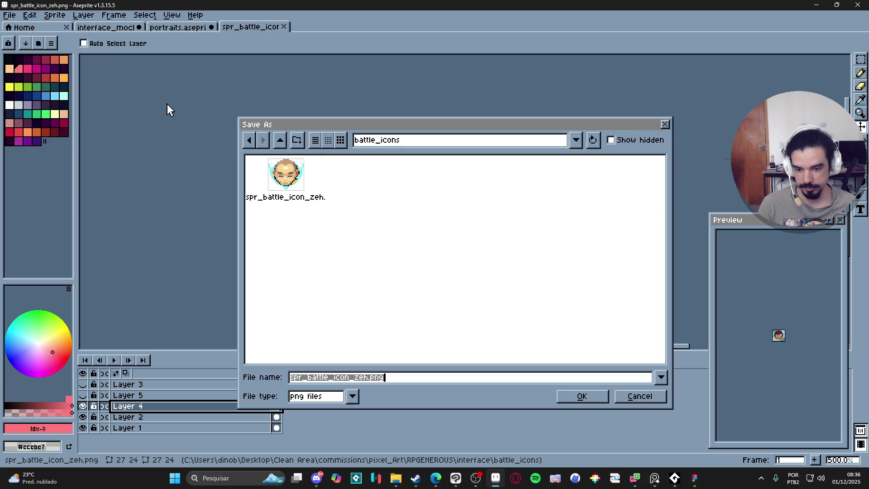
pyautogui.click(367, 380)
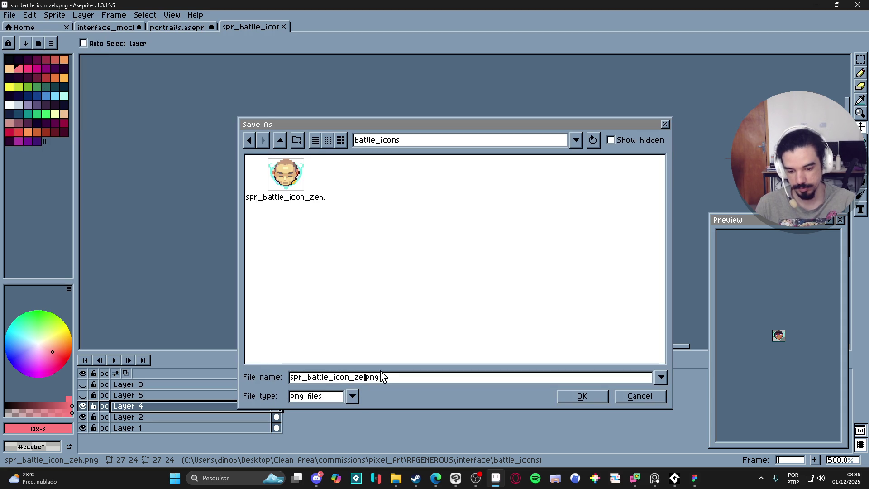
pyautogui.write('yara')
pyautogui.press('Return')
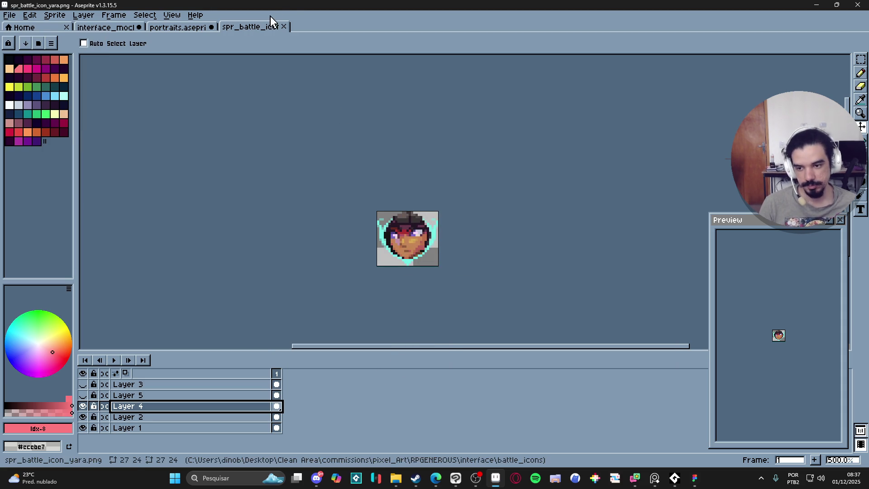
# Show the Layer 5 face and save a copy as spr_battle_icon_bob.png.
pyautogui.click(177, 27)
pyautogui.click(117, 28)
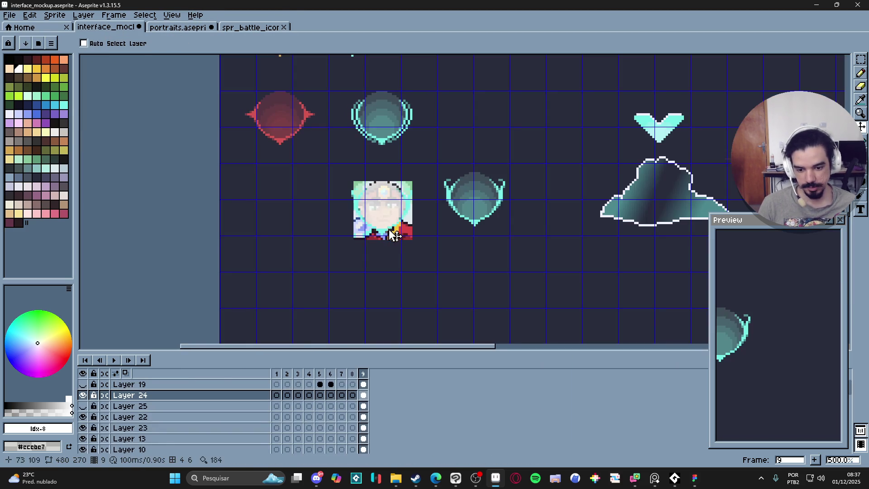
pyautogui.click(178, 27)
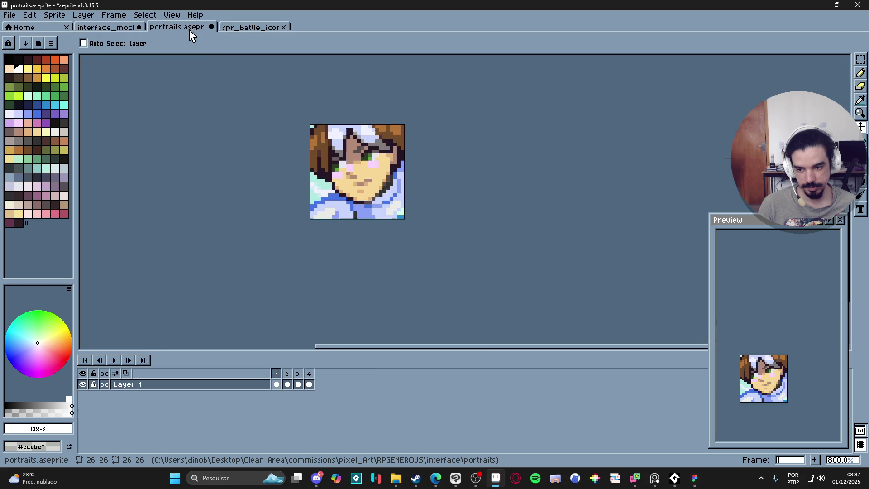
pyautogui.click(250, 28)
pyautogui.click(83, 395)
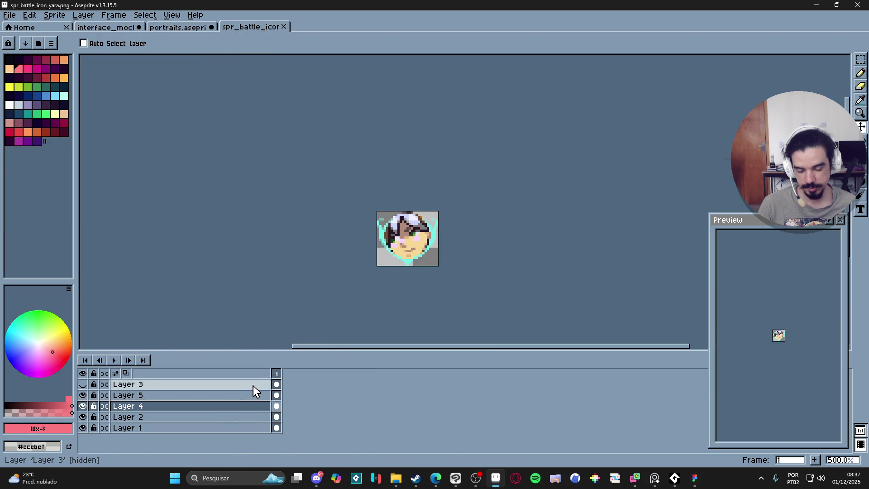
pyautogui.click(9, 15)
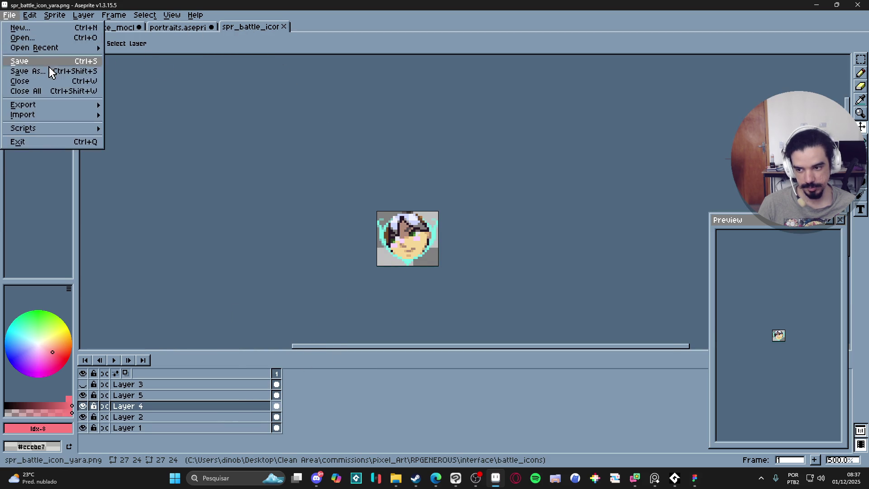
pyautogui.click(49, 70)
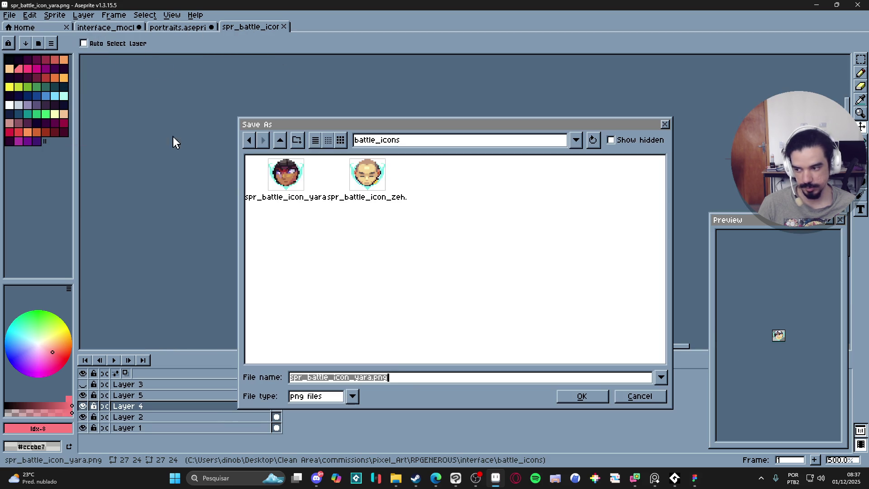
pyautogui.click(363, 201)
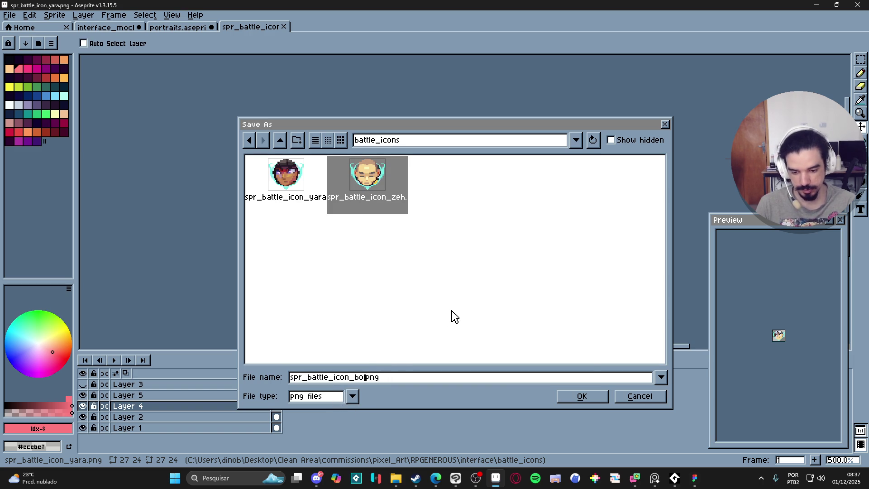
pyautogui.write('ob')
pyautogui.press('Return')
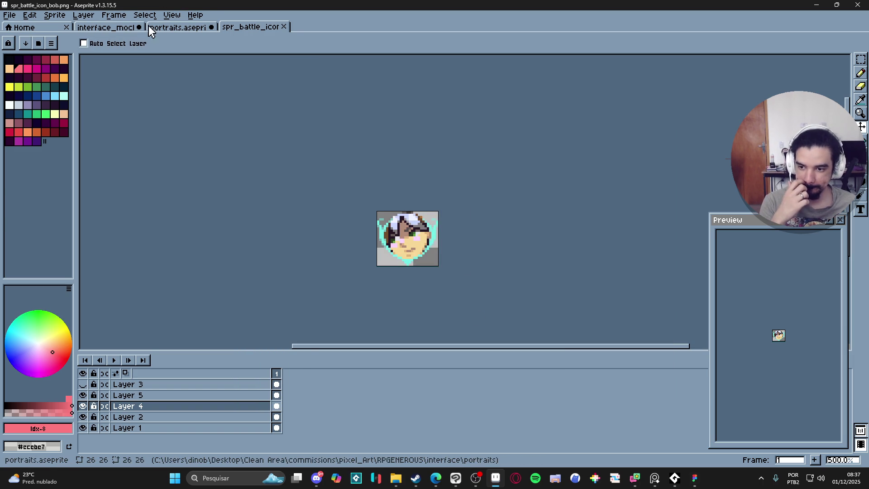
# Paste the fourth portrait frame into the battle icon on a new layer.
pyautogui.click(167, 27)
pyautogui.click(309, 385)
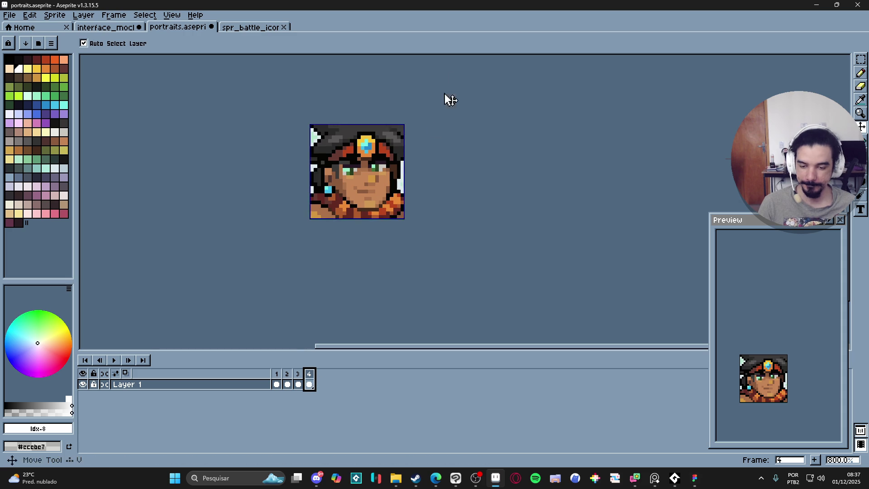
pyautogui.click(274, 27)
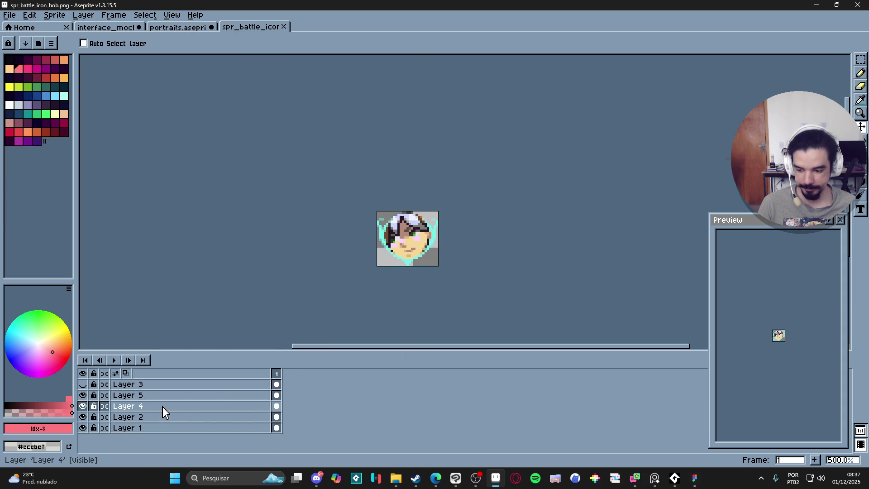
pyautogui.hotkey('shift', 'n')
pyautogui.hotkey('ctrl', 'v')
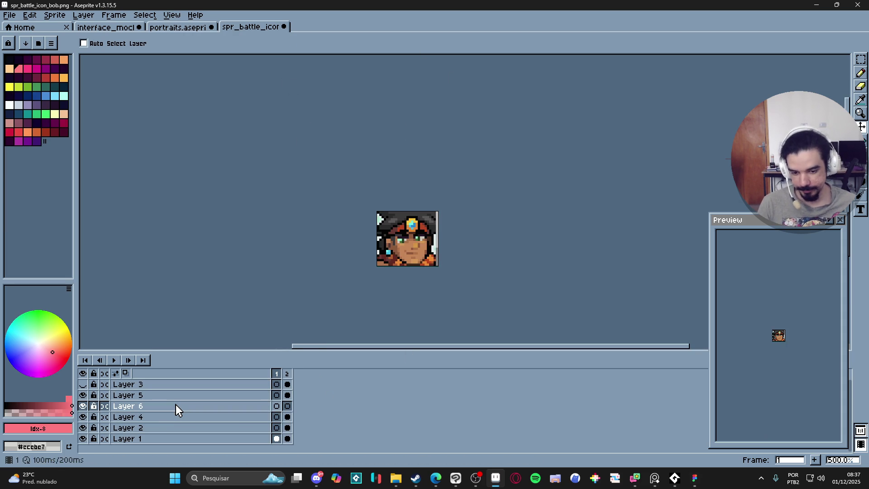
# Reorder Layers 1 and 5, delete the extra second frame, and undo the paste.
pyautogui.doubleClick(140, 438)
pyautogui.moveTo(140, 437); pyautogui.dragTo(152, 398)
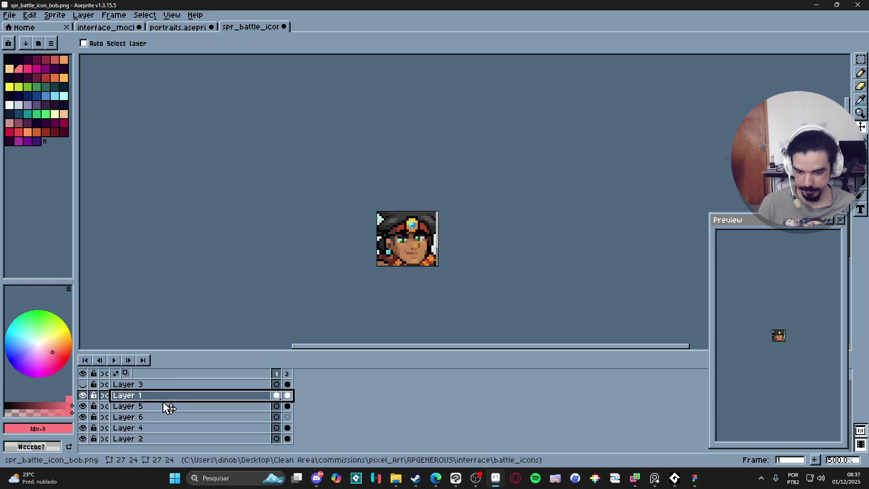
pyautogui.click(83, 397)
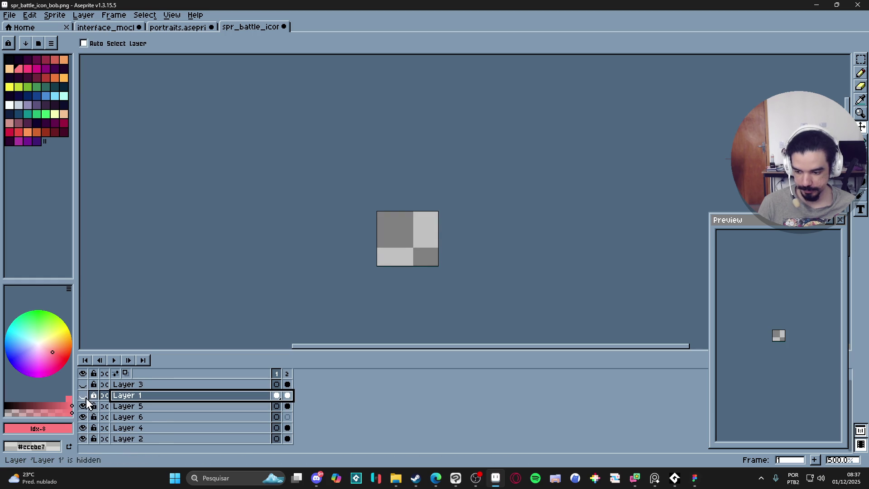
pyautogui.click(83, 396)
pyautogui.moveTo(146, 406); pyautogui.dragTo(149, 395)
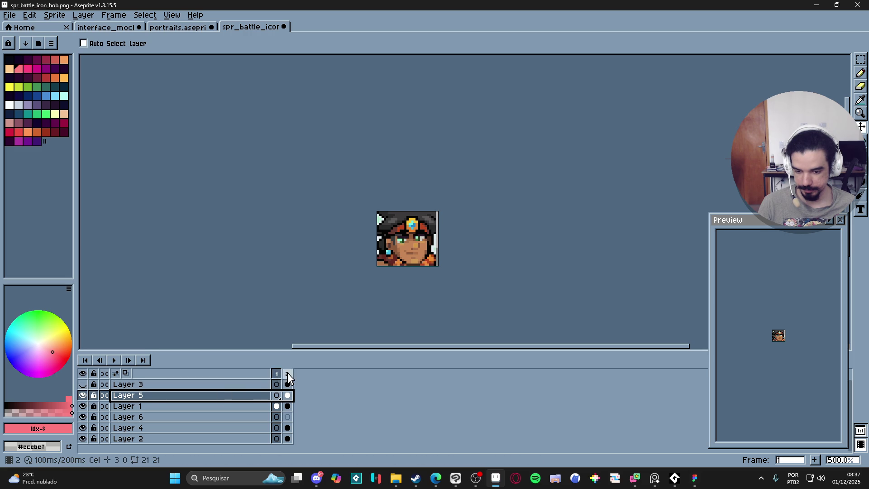
pyautogui.click(287, 374)
pyautogui.click(277, 375)
pyautogui.click(288, 375)
pyautogui.hotkey('alt', 'c')
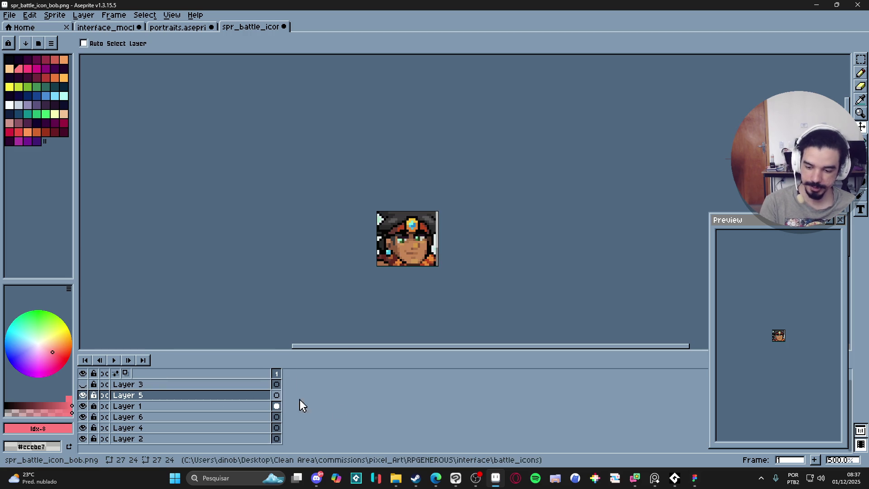
pyautogui.click(182, 396)
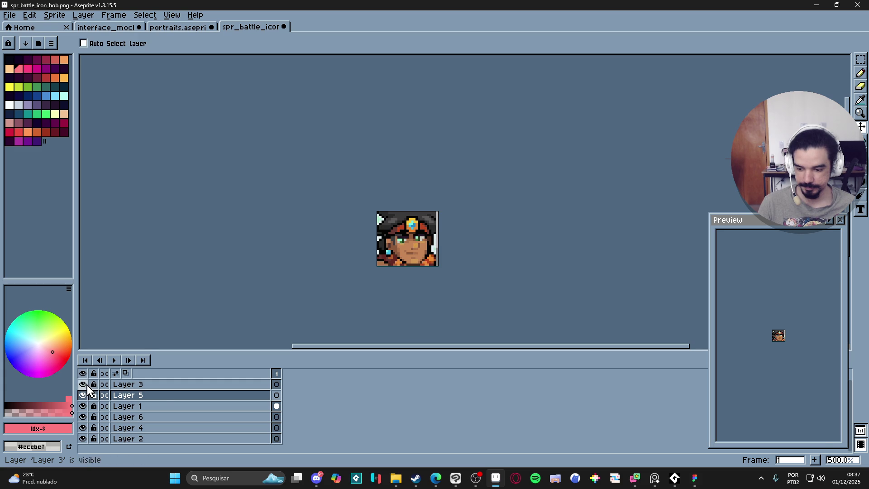
pyautogui.hotkey('ctrl', 'z')
pyautogui.hotkey('ctrl', 'z')
pyautogui.hotkey('ctrl', 'z')
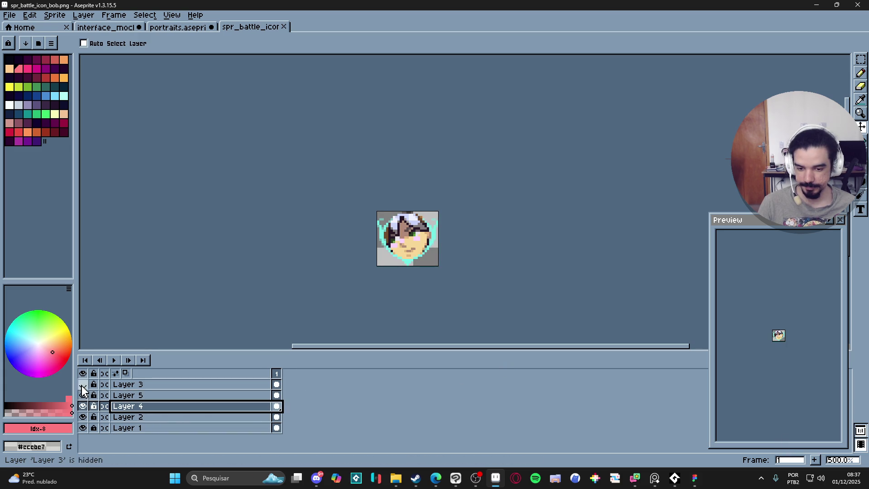
# Place Layer 1 above Layer 5 and add an empty new layer above it.
pyautogui.click(83, 429)
pyautogui.click(84, 428)
pyautogui.moveTo(147, 431)
pyautogui.mouseDown()
pyautogui.moveTo(155, 430)
pyautogui.moveTo(149, 397)
pyautogui.mouseUp()
pyautogui.click(143, 404)
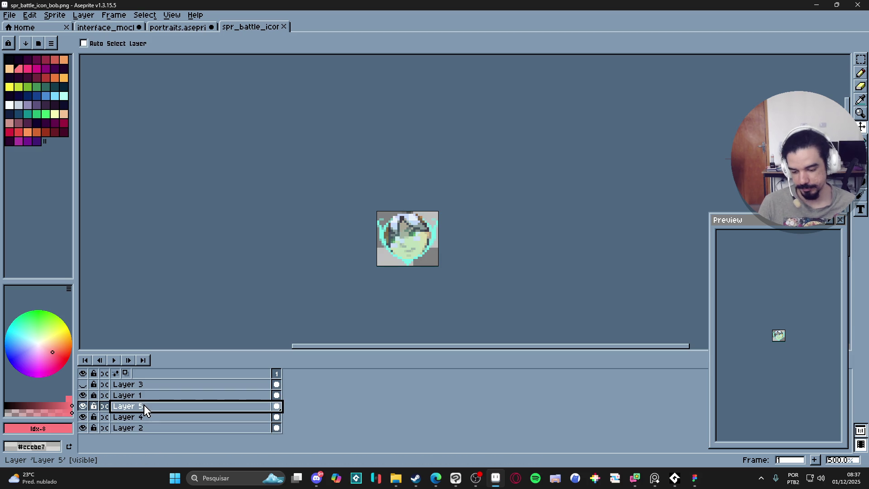
pyautogui.hotkey('shift', 'n')
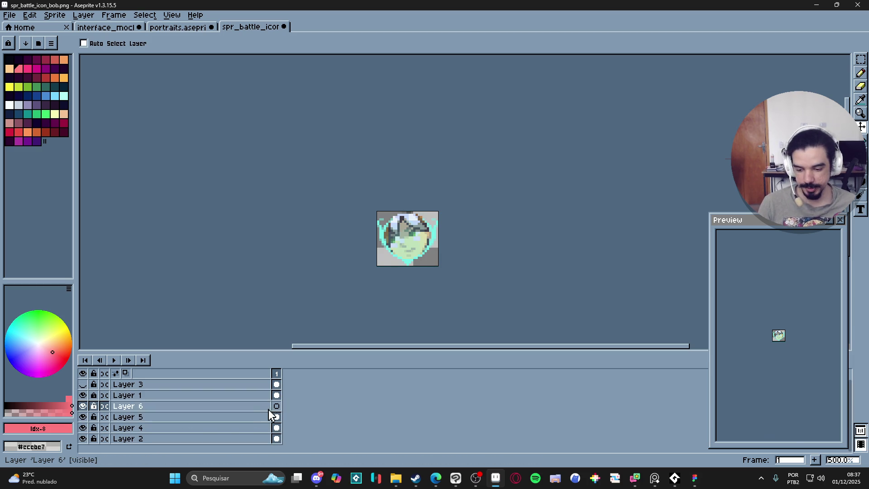
pyautogui.click(277, 406)
pyautogui.hotkey('ctrl', 'v')
pyautogui.hotkey('ctrl', 'z')
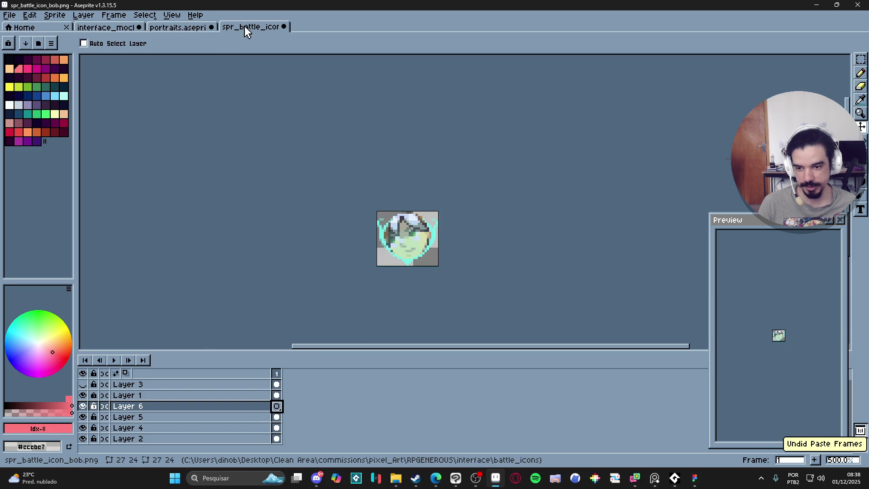
# Check the portraits sprite's 26×26 canvas size, cancel, and return to the battle icon.
pyautogui.click(171, 15)
pyautogui.press('Escape')
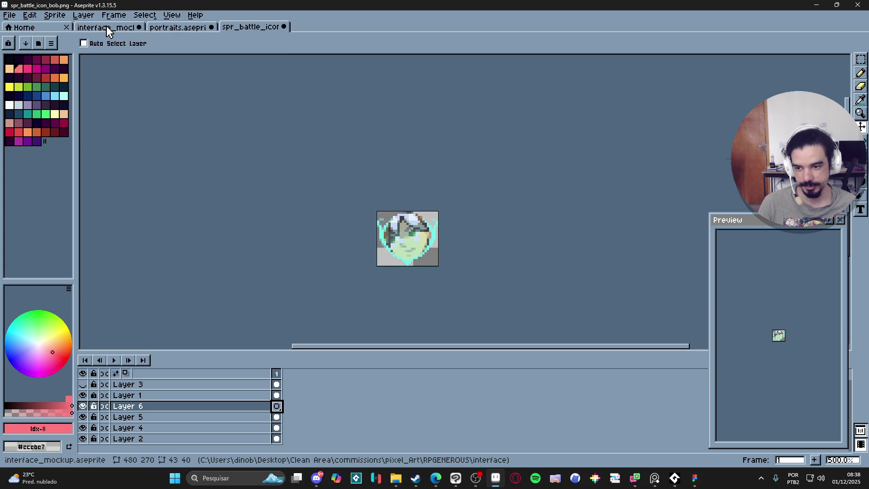
pyautogui.click(172, 28)
pyautogui.hotkey('ctrl', 'alt', 'c')
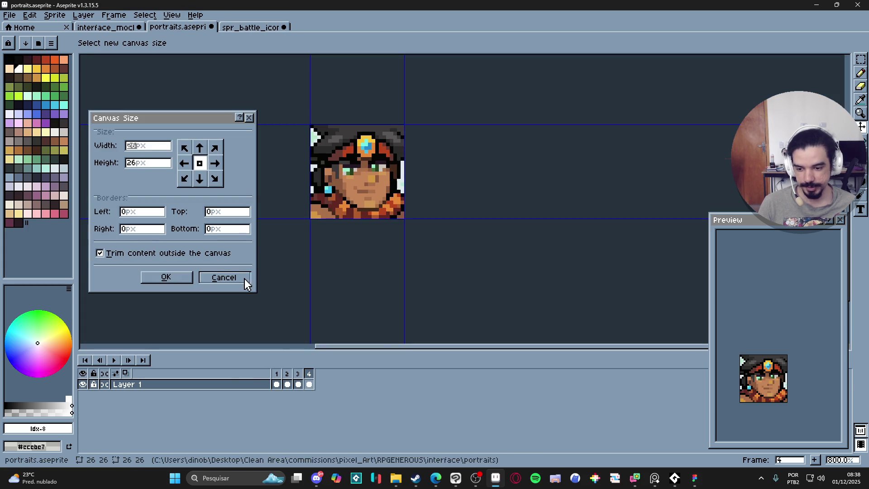
pyautogui.click(245, 279)
pyautogui.click(235, 28)
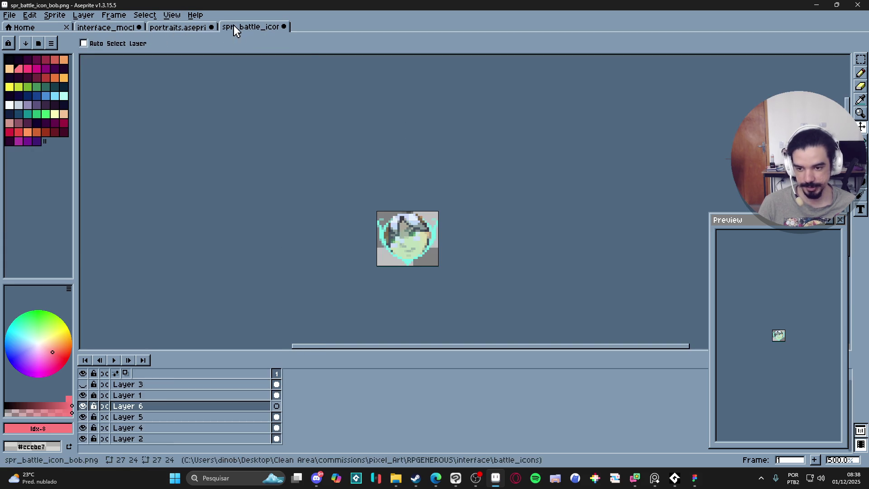
# Paste the portrait and position it inside the shield frame.
pyautogui.hotkey('ctrl', 'v')
pyautogui.press('v')
pyautogui.scroll(2, 406, 236)
pyautogui.moveTo(435, 267); pyautogui.dragTo(449, 267)
pyautogui.rightClick(307, 381)
pyautogui.click(483, 394)
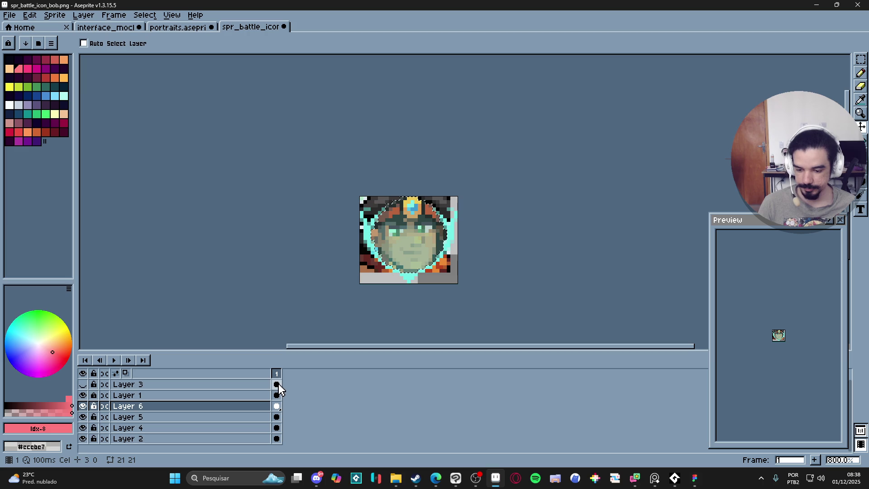
# Select everything outside the shield's face opening using Layer 3's pixels.
pyautogui.keyDown('ctrl'); pyautogui.click(279, 390); pyautogui.keyUp('ctrl')
pyautogui.hotkey('ctrl', 'd')
pyautogui.keyDown('alt'); pyautogui.click(83, 406); pyautogui.keyUp('alt')
pyautogui.keyDown('alt'); pyautogui.click(83, 406); pyautogui.keyUp('alt')
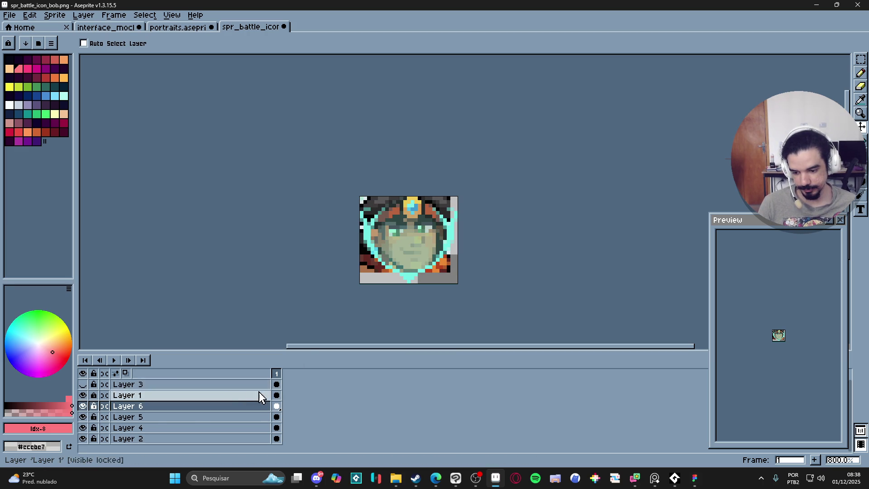
pyautogui.keyDown('ctrl'); pyautogui.click(278, 388); pyautogui.keyUp('ctrl')
pyautogui.hotkey('ctrl', 'shift', 'i')
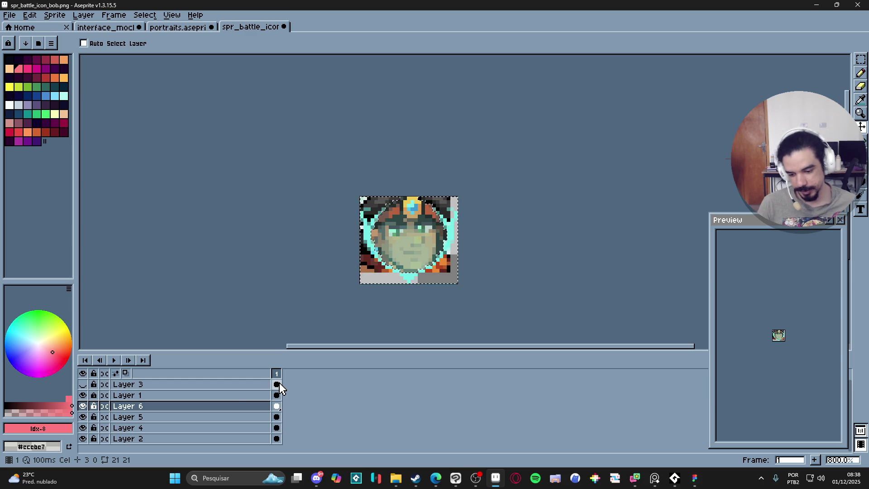
# Erase Layer 6's portrait outside the opening and move Layer 6 above Layer 1.
pyautogui.click(83, 406)
pyautogui.click(82, 406)
pyautogui.click(136, 407)
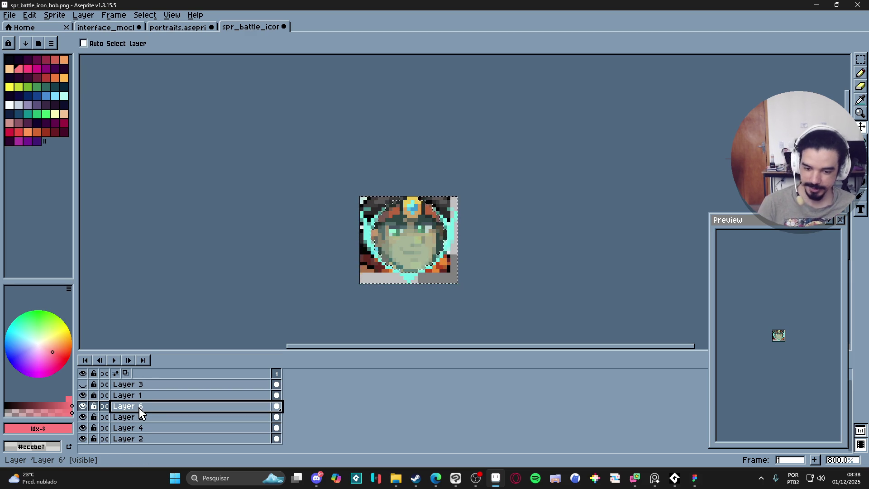
pyautogui.press('Delete')
pyautogui.hotkey('ctrl', 'd')
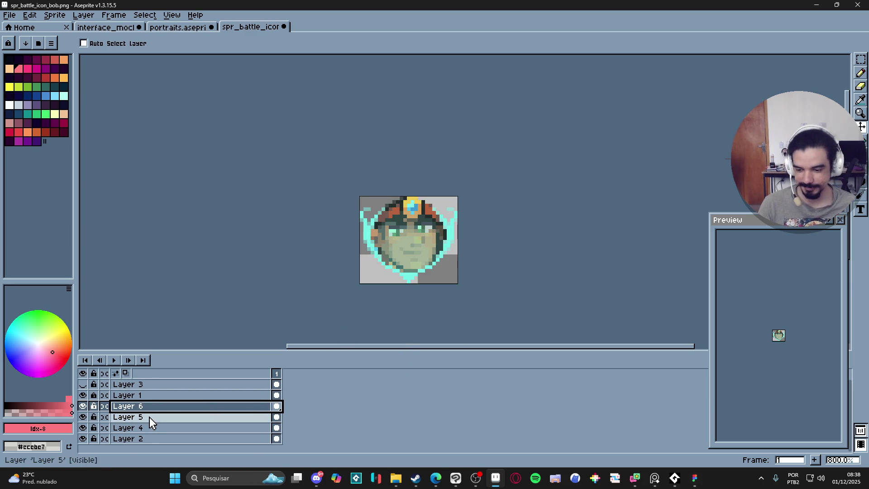
pyautogui.moveTo(150, 405); pyautogui.dragTo(148, 393)
# Save the icon as spr_battle_icon_themba.png, reusing the yara file name as a template.
pyautogui.click(10, 14)
pyautogui.click(54, 72)
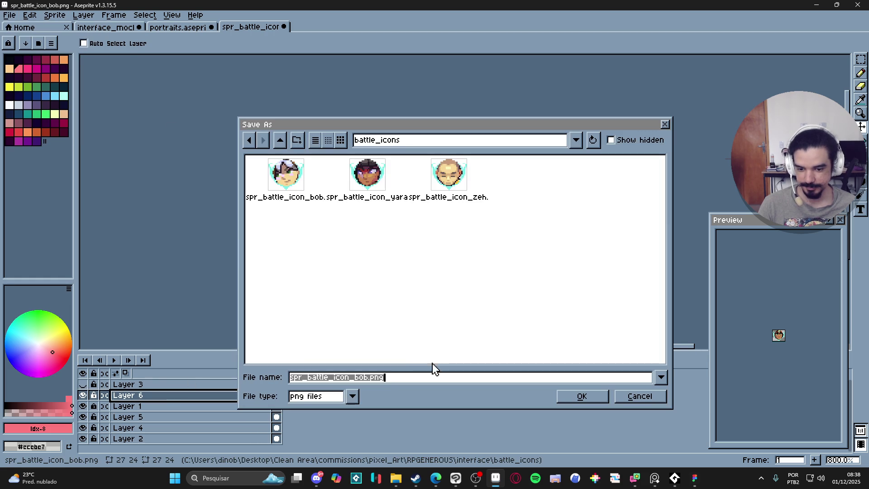
pyautogui.click(370, 190)
pyautogui.doubleClick(369, 379)
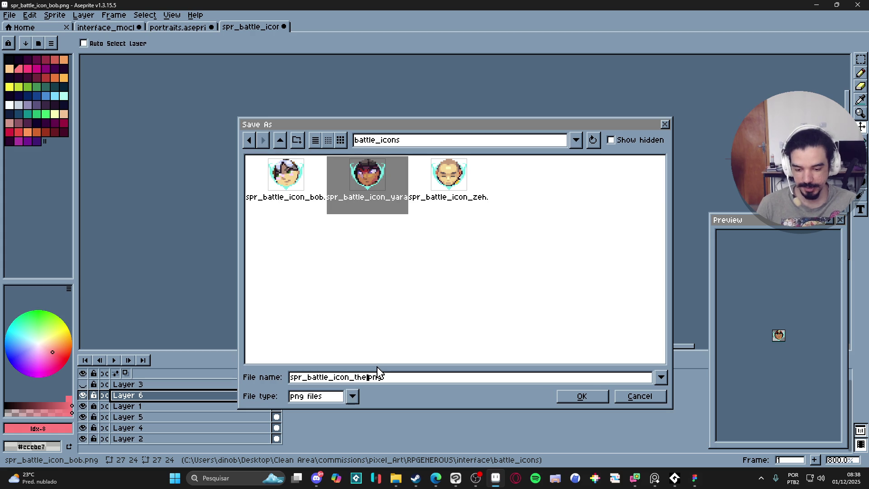
pyautogui.write('mba')
pyautogui.press('Return')
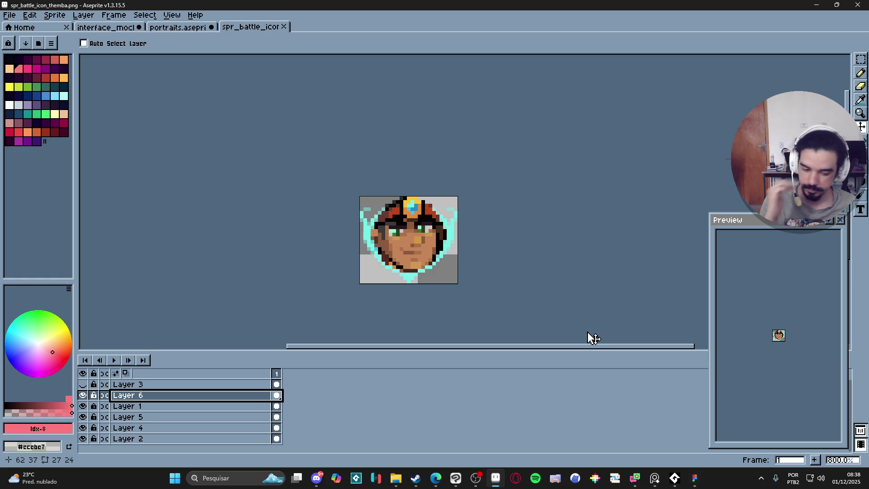
pyautogui.click(693, 478)
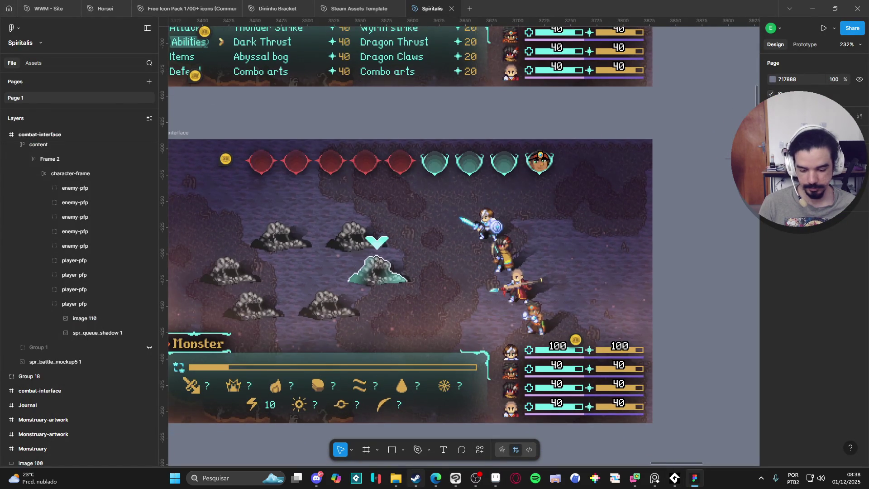
# Drag four portrait PNGs from the portraits folder onto the canvas right of the combat frame.
pyautogui.click(396, 478)
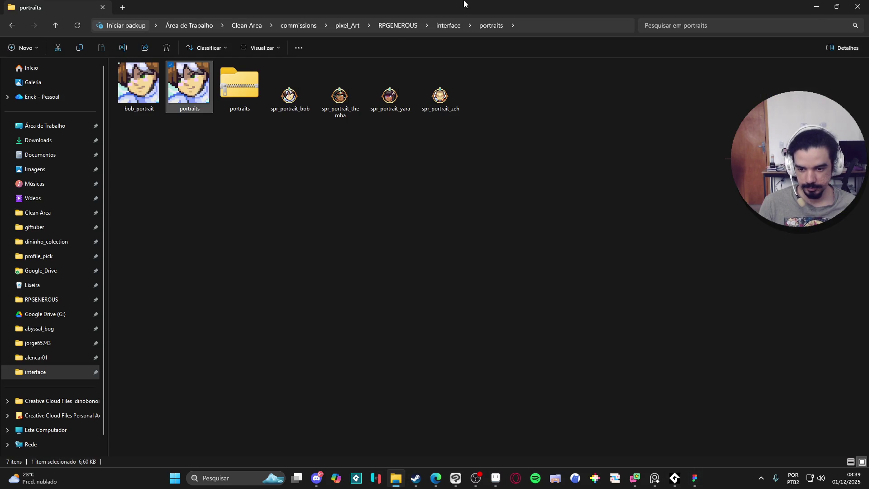
pyautogui.hotkey('alt', 'Tab')
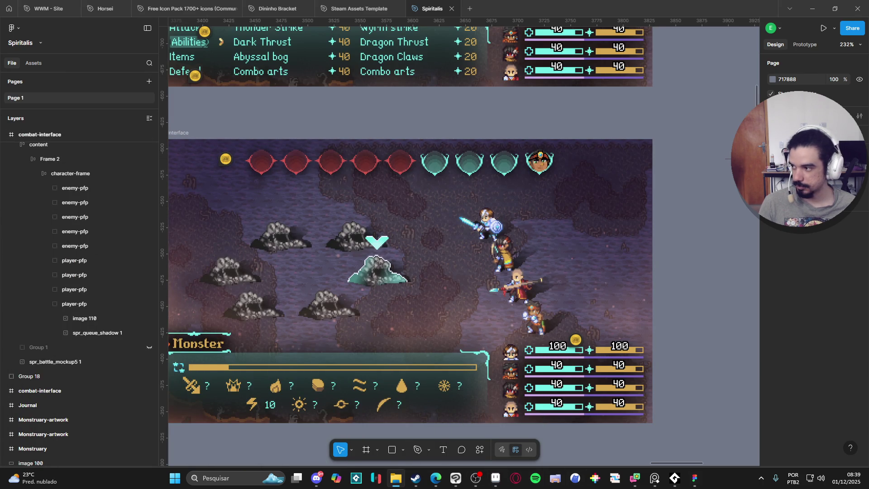
pyautogui.moveTo(679, 295); pyautogui.dragTo(720, 182)
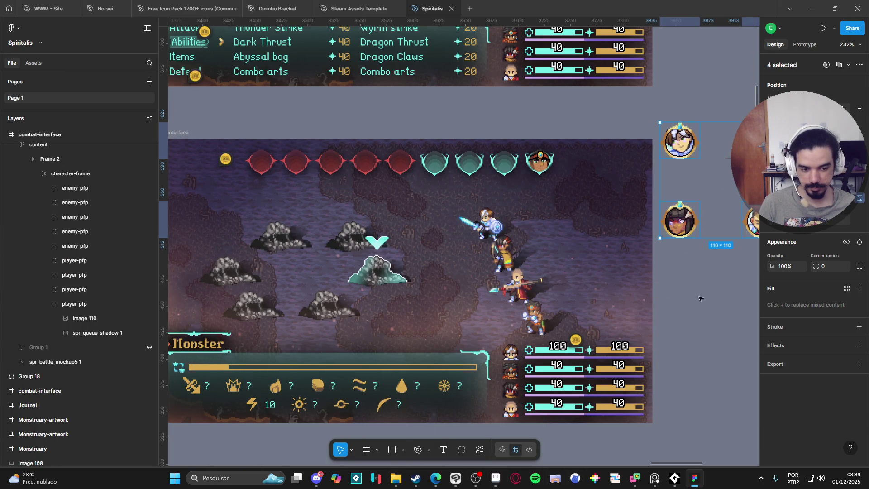
pyautogui.click(682, 154)
pyautogui.click(501, 177)
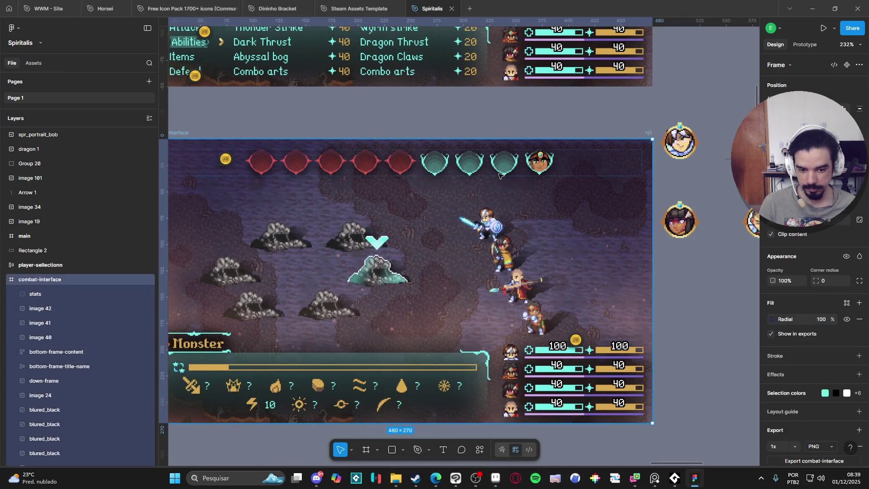
pyautogui.click(522, 170)
pyautogui.press('Escape')
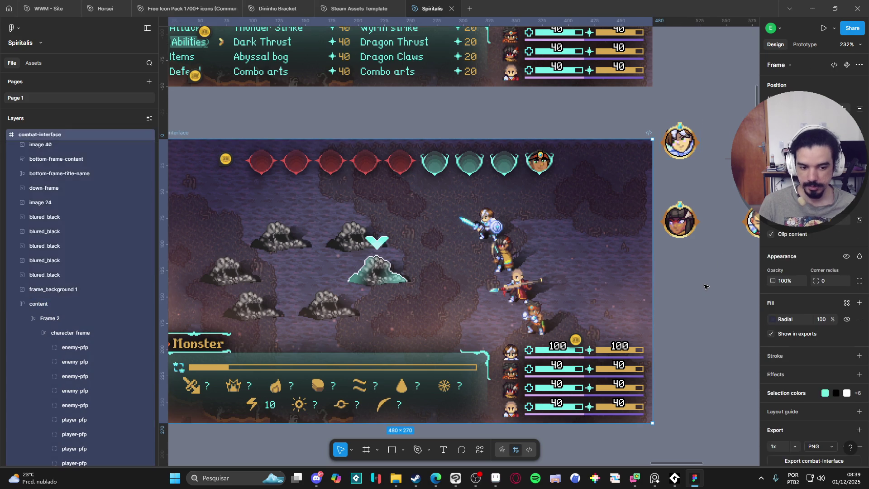
# Place spr_battle_icon_bob beside the frame, removing the four portraits dropped there first.
pyautogui.press('Tab')
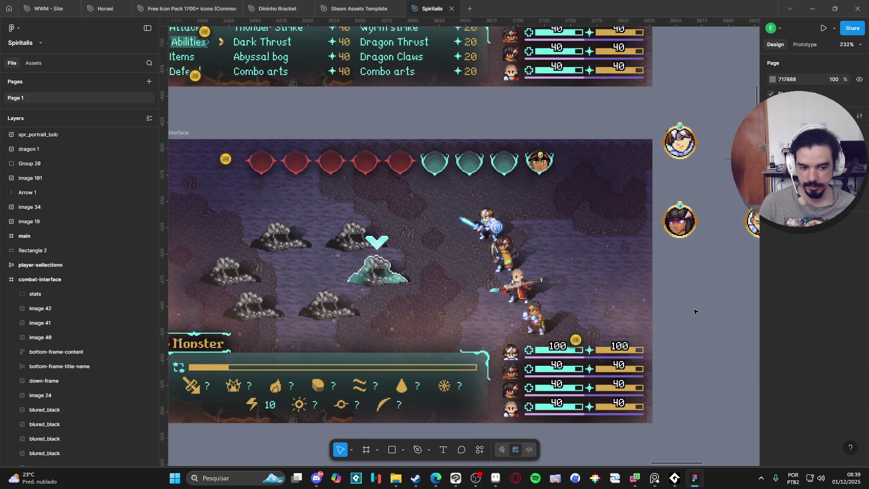
pyautogui.click(695, 311)
pyautogui.press('super+e')
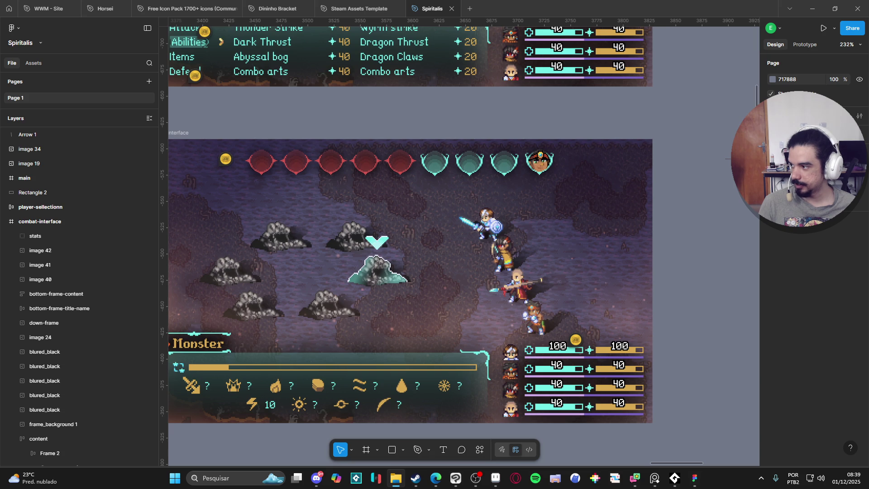
pyautogui.moveTo(541, 306)
pyautogui.mouseDown()
pyautogui.moveTo(613, 155)
pyautogui.moveTo(699, 156)
pyautogui.moveTo(694, 150)
pyautogui.mouseUp()
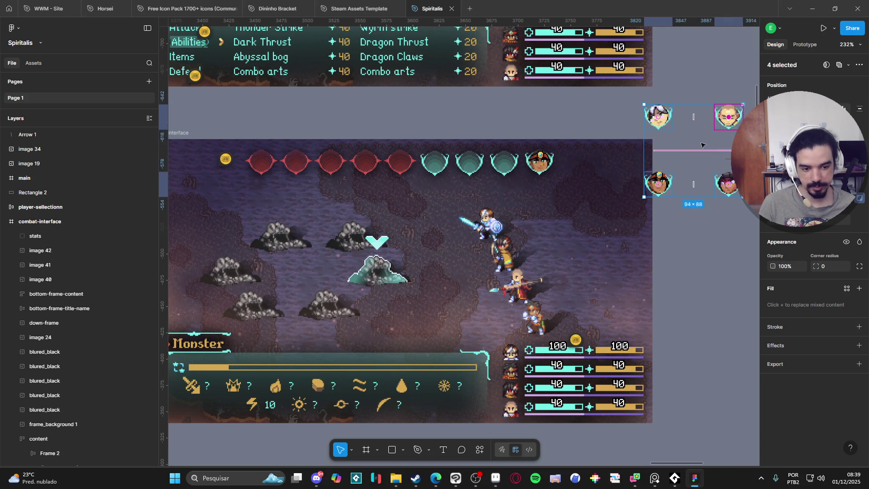
pyautogui.press('Delete')
pyautogui.hotkey('ctrl', 'z')
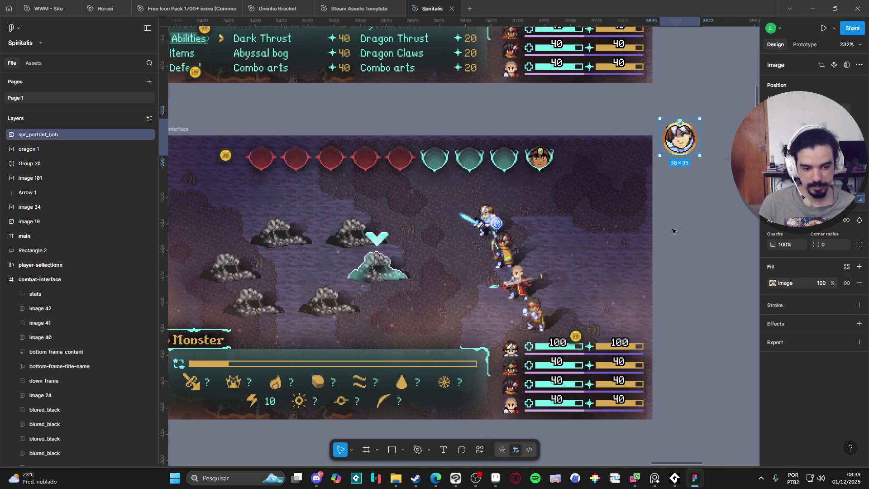
pyautogui.hotkey('ctrl', 'z')
pyautogui.hotkey('alt', 'Tab')
pyautogui.moveTo(868, 176)
pyautogui.mouseDown()
pyautogui.moveTo(729, 174)
pyautogui.moveTo(708, 144)
pyautogui.mouseUp()
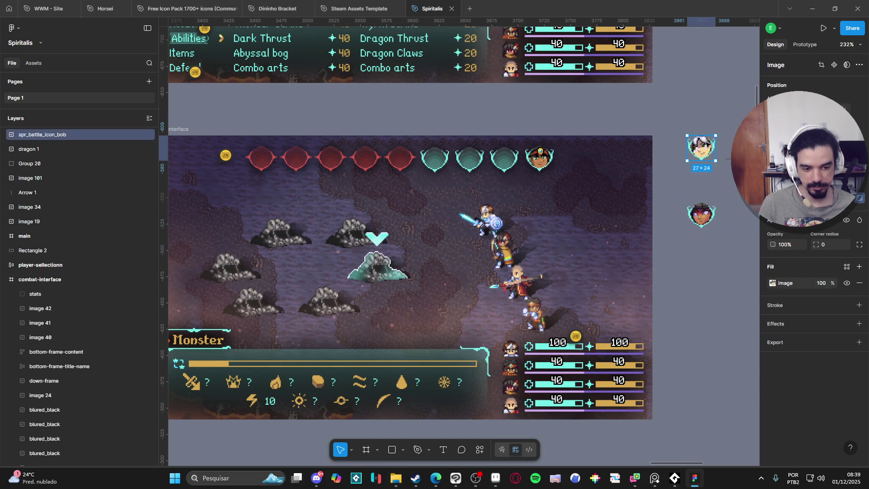
# Paste the bob battle icon into the first player-pfp slot and delete old image 102.
pyautogui.click(437, 169)
pyautogui.doubleClick(436, 167)
pyautogui.doubleClick(435, 165)
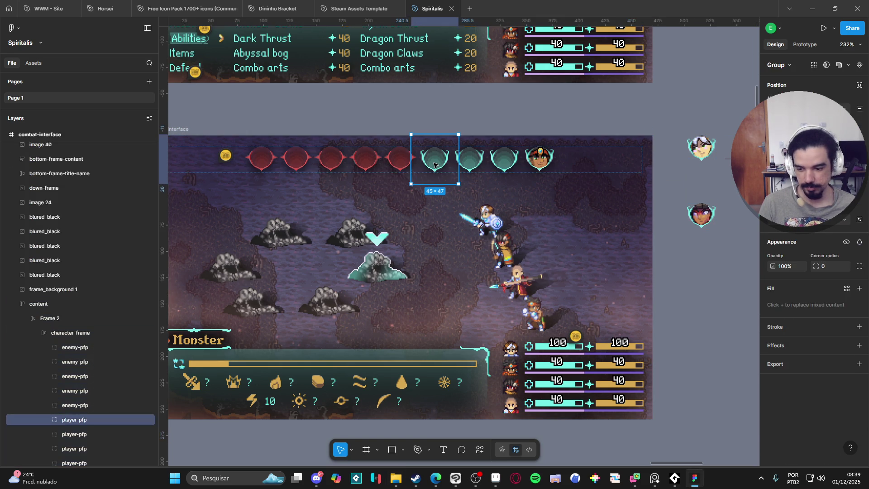
pyautogui.click(47, 420)
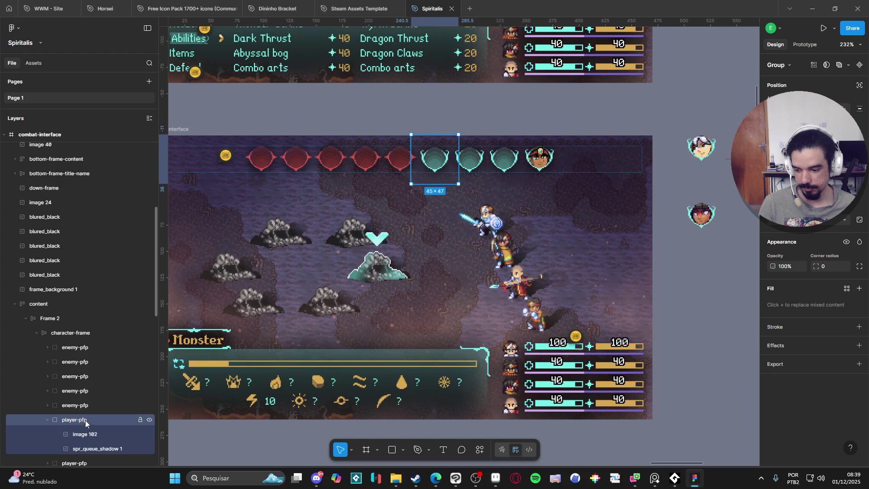
pyautogui.hotkey('ctrl', 'v')
pyautogui.click(97, 450)
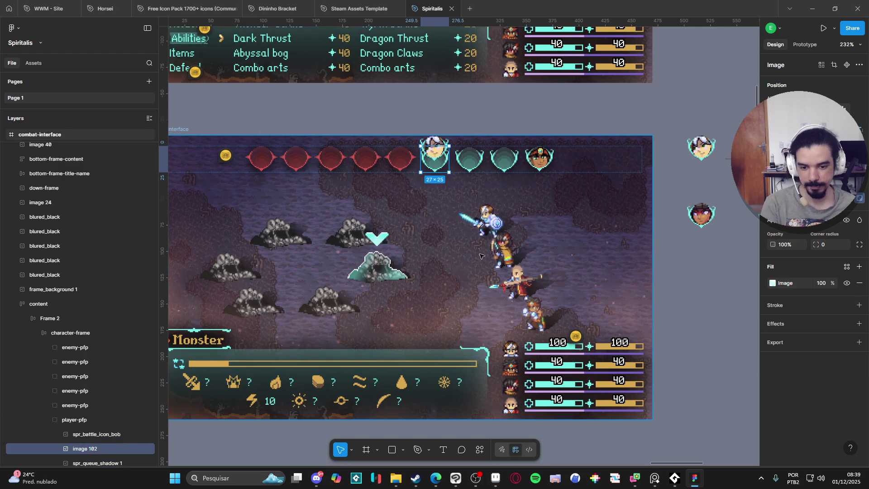
pyautogui.press('Delete')
pyautogui.click(112, 434)
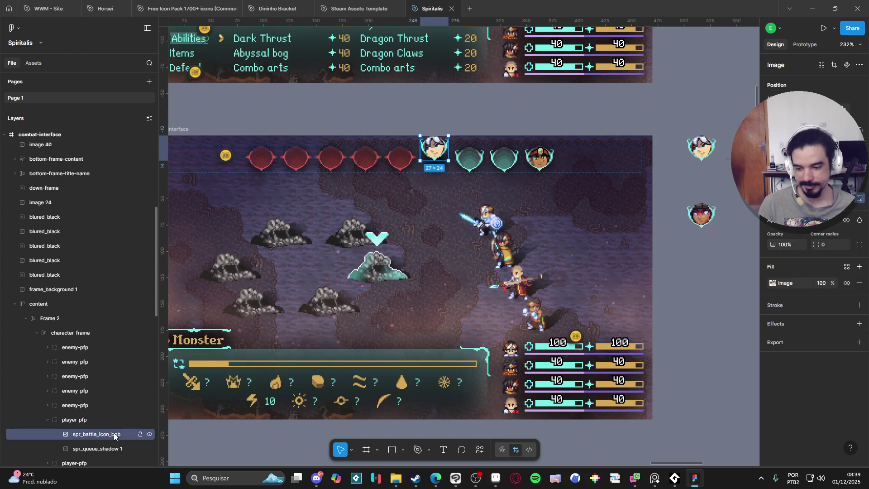
pyautogui.keyDown('shift'); pyautogui.click(97, 447); pyautogui.keyUp('shift')
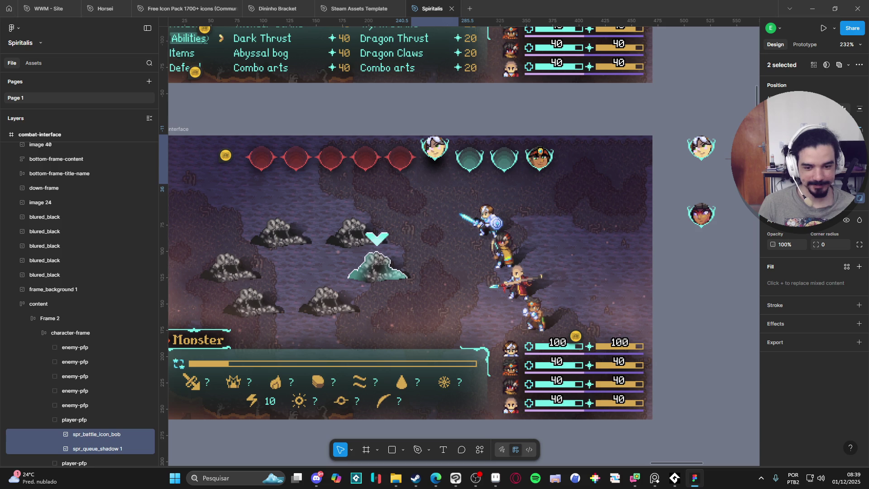
pyautogui.click(720, 299)
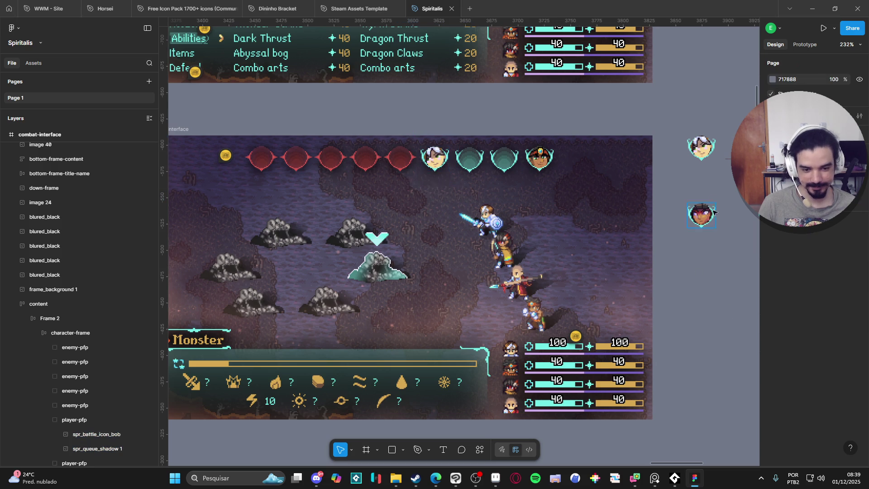
pyautogui.click(710, 216)
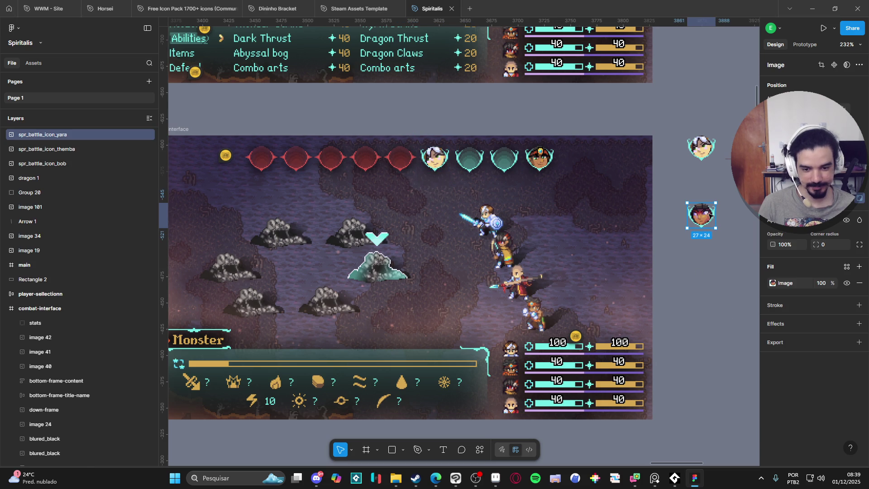
# Delete the old image 112 from the second player-pfp slot, leaving the yara icon.
pyautogui.click(472, 162)
pyautogui.doubleClick(472, 162)
pyautogui.doubleClick(472, 162)
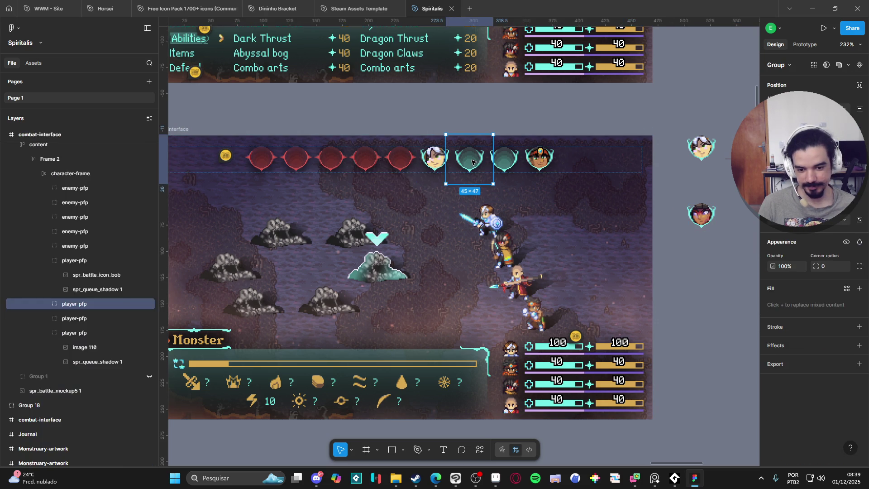
pyautogui.click(49, 304)
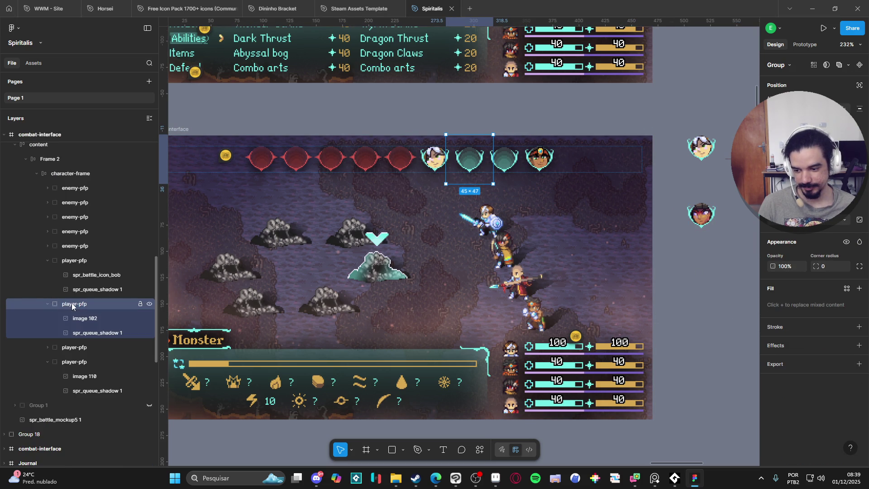
pyautogui.click(89, 320)
pyautogui.click(91, 333)
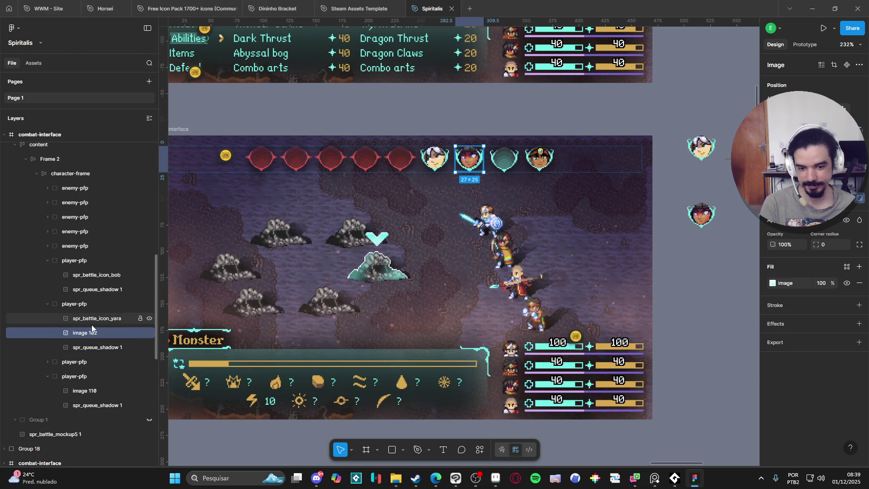
pyautogui.press('Delete')
pyautogui.click(95, 334)
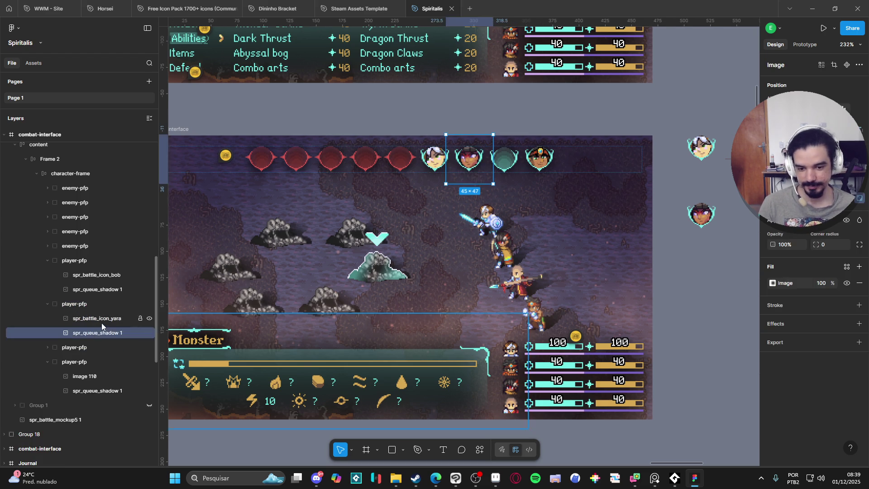
pyautogui.keyDown('shift'); pyautogui.click(102, 319); pyautogui.keyUp('shift')
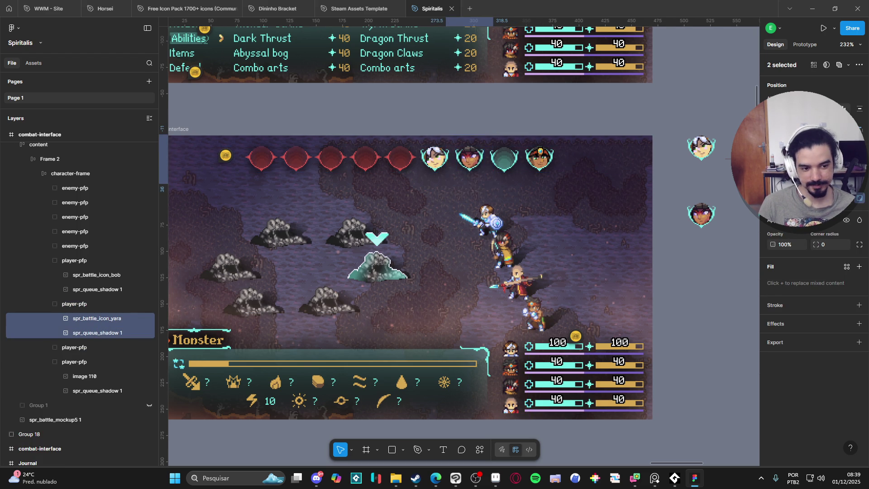
pyautogui.click(725, 263)
# Paste spr_battle_icon_zeh into the teal player-pfp slot and delete old image 102.
pyautogui.hscroll(3, 617, 217)
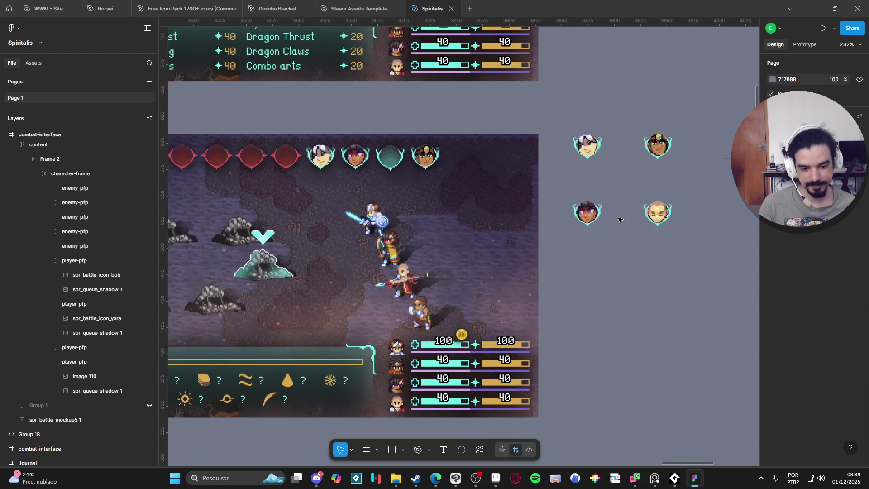
pyautogui.click(657, 216)
pyautogui.click(390, 158)
pyautogui.doubleClick(390, 158)
pyautogui.doubleClick(390, 158)
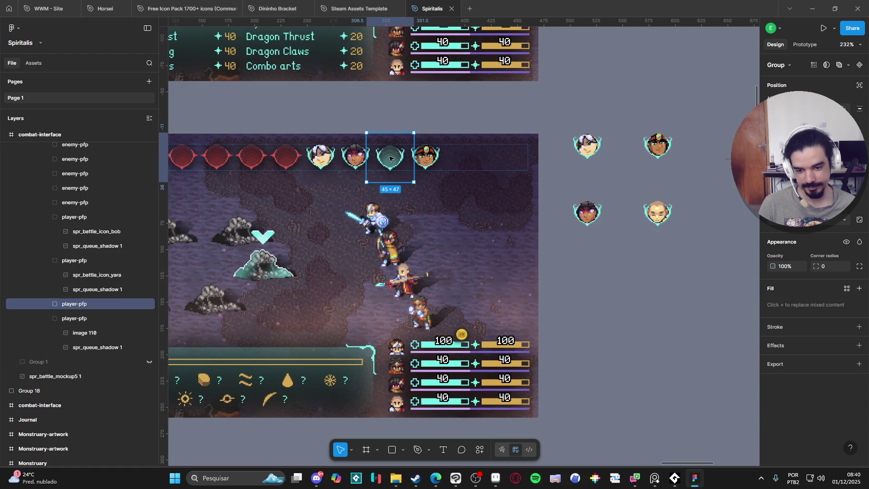
pyautogui.click(47, 304)
pyautogui.hotkey('ctrl', 'v')
pyautogui.click(89, 333)
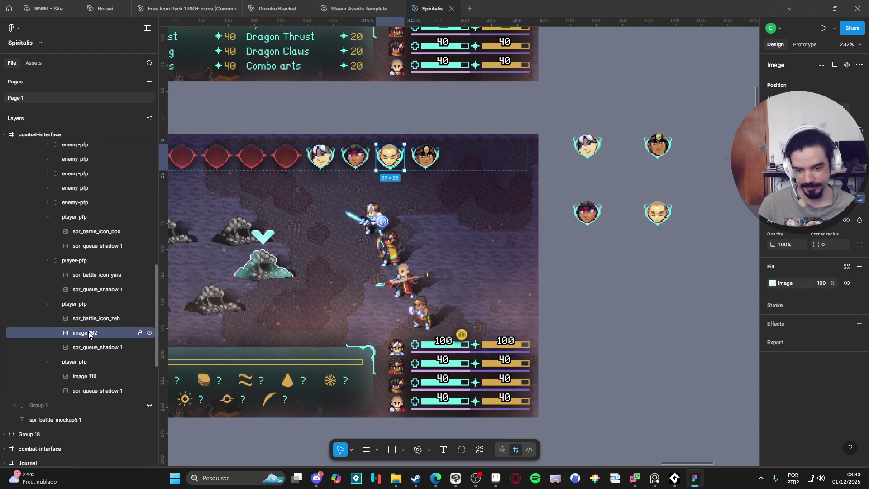
pyautogui.press('Delete')
pyautogui.click(97, 319)
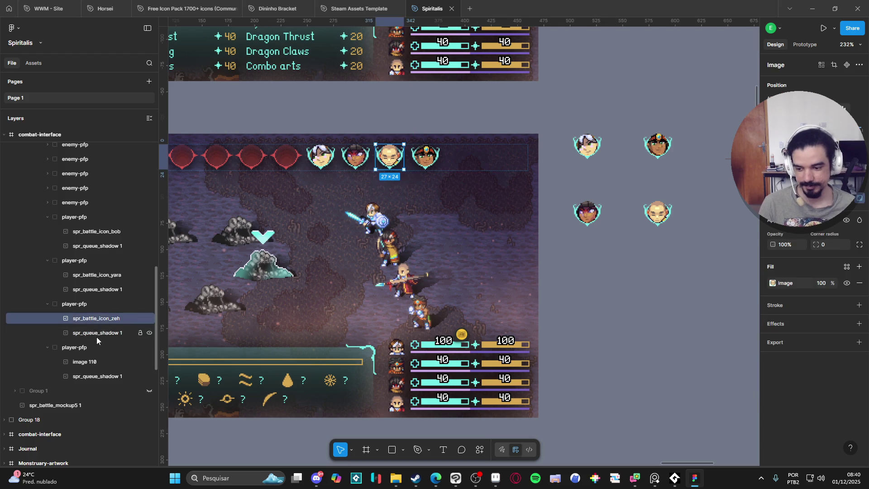
pyautogui.keyDown('shift'); pyautogui.click(96, 337); pyautogui.keyUp('shift')
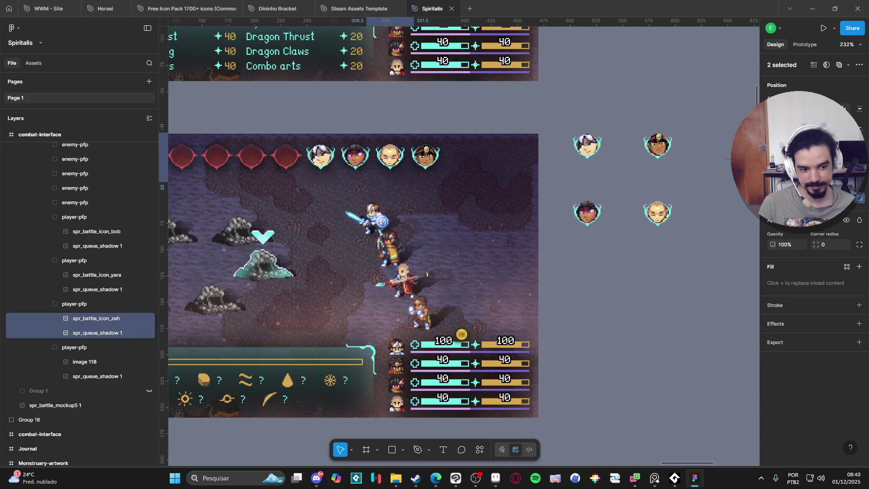
pyautogui.click(653, 239)
pyautogui.moveTo(688, 120); pyautogui.dragTo(582, 272)
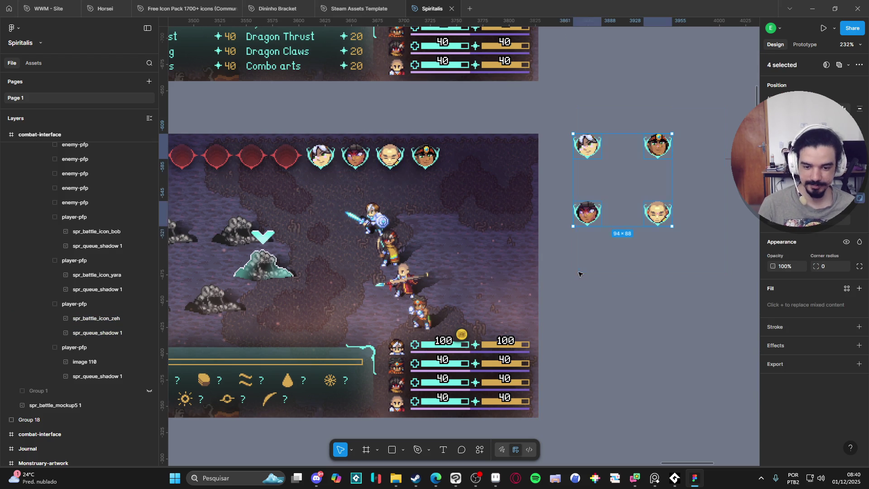
# Delete the four spare portrait icons beside the frame and pan back to the mockup.
pyautogui.press('Delete')
pyautogui.moveTo(355, 269)
pyautogui.mouseDown()
pyautogui.moveTo(523, 261)
pyautogui.moveTo(532, 268)
pyautogui.mouseUp()
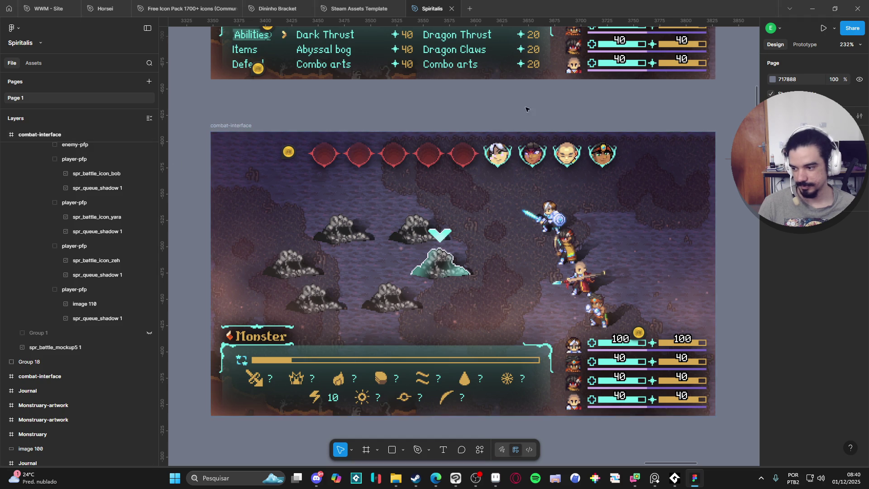
pyautogui.hscroll(-1, 512, 196)
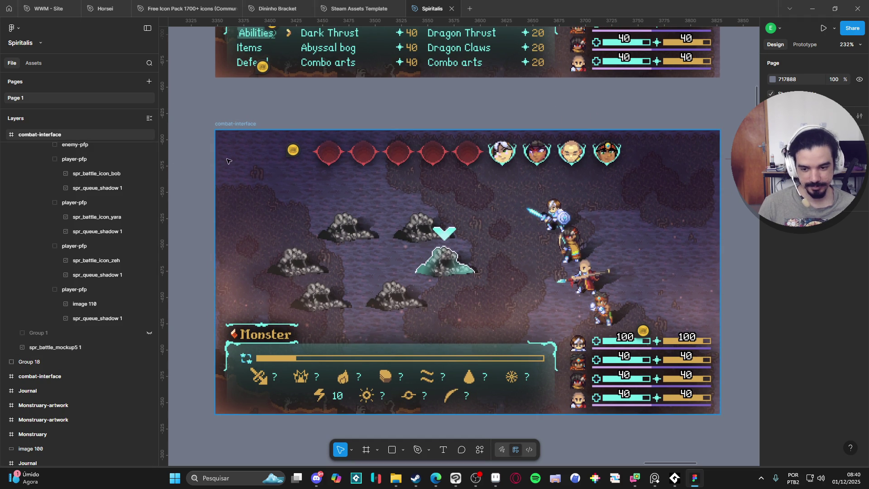
pyautogui.moveTo(292, 153)
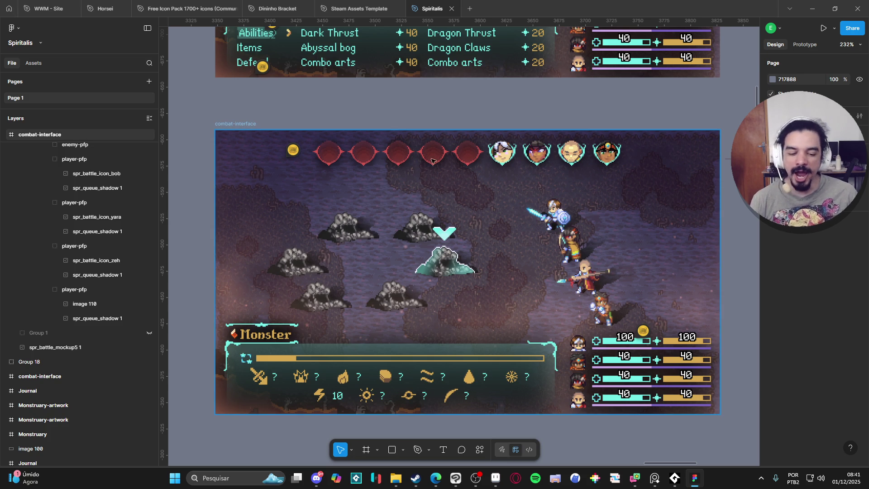
# Zoom in and out over the finished mockup, then return to Aseprite's themba icon.
pyautogui.scroll(2, 475, 155)
pyautogui.scroll(-3, 485, 155)
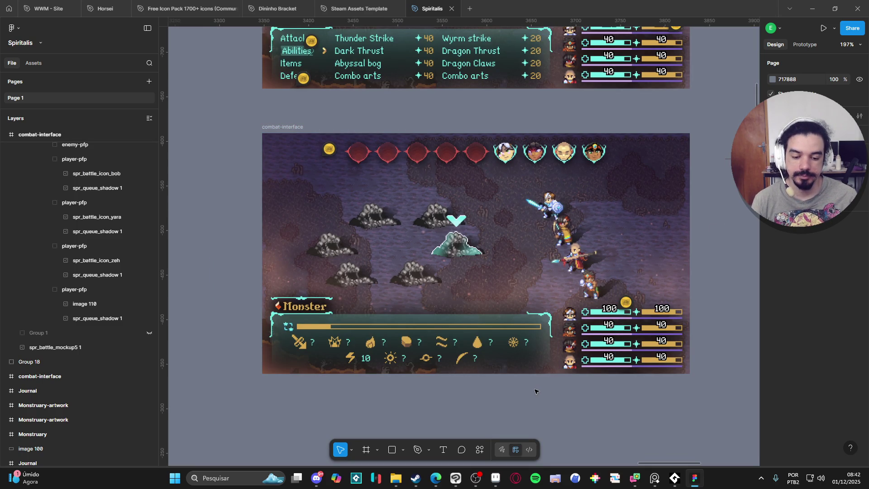
pyautogui.click(496, 478)
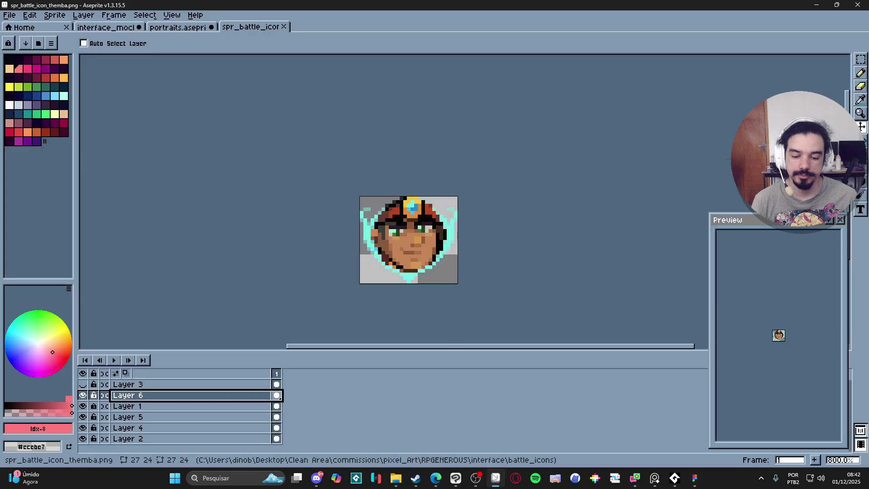
# Hide the themba icon's Layer 6 face, then switch to File Explorer.
pyautogui.click(83, 396)
pyautogui.click(82, 396)
pyautogui.click(83, 396)
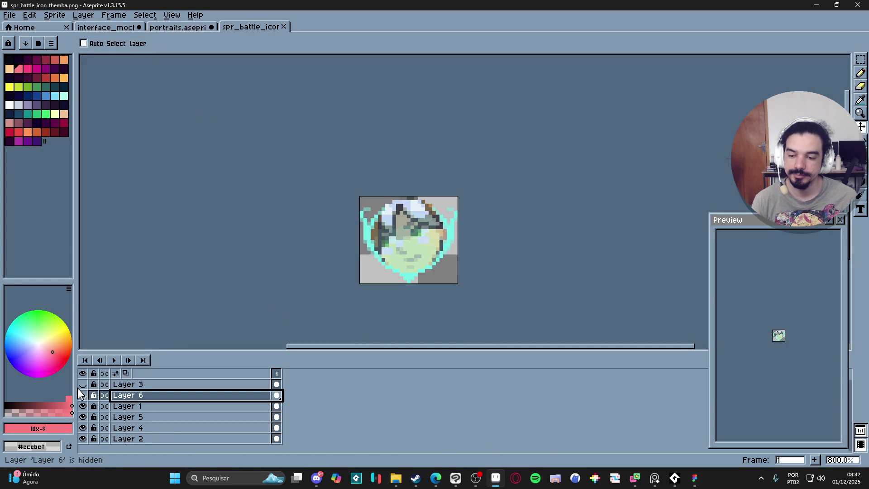
pyautogui.click(396, 479)
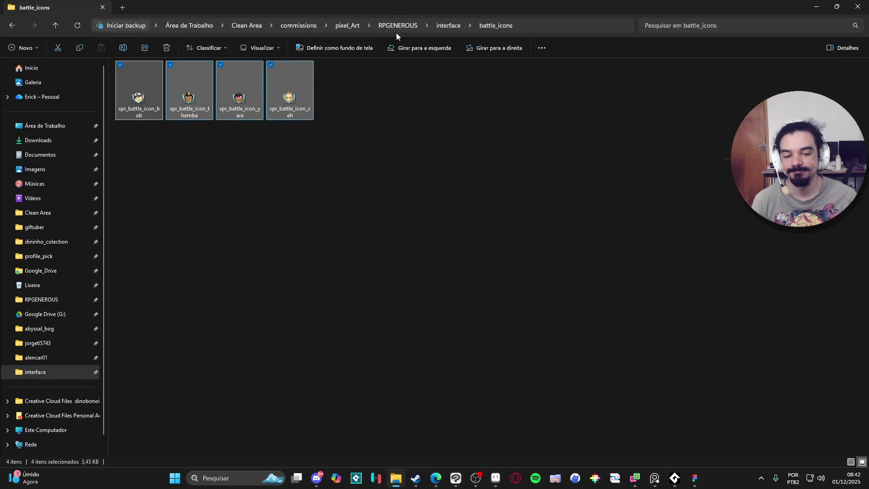
# Go to RPGENEROUS > characters > monsters and open spr_slime in Aseprite.
pyautogui.click(449, 25)
pyautogui.click(402, 25)
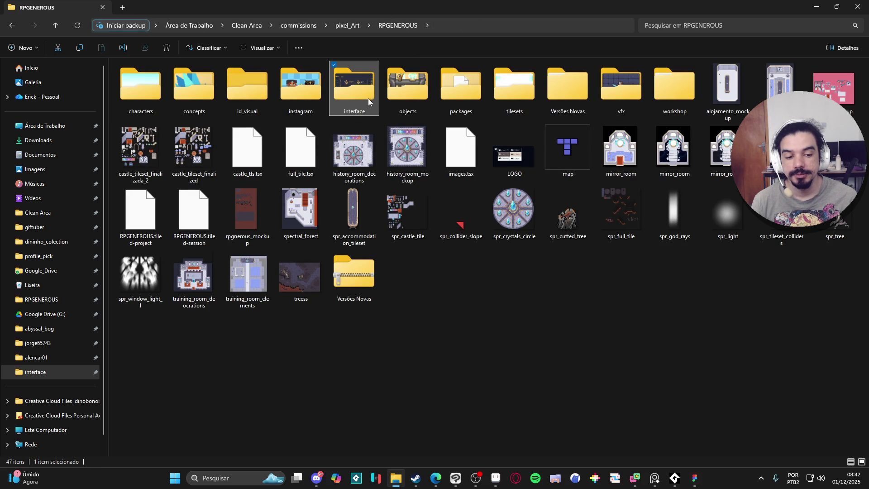
pyautogui.doubleClick(154, 91)
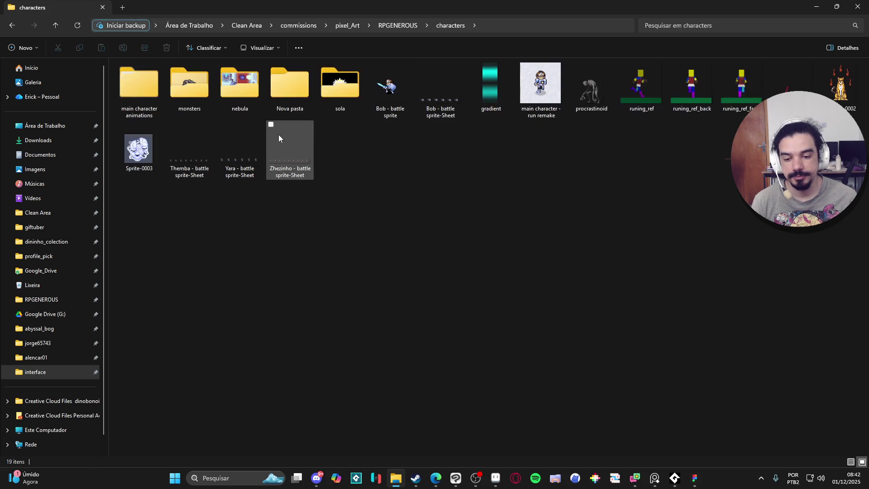
pyautogui.doubleClick(194, 89)
pyautogui.moveTo(137, 96)
pyautogui.mouseDown()
pyautogui.moveTo(566, 458)
pyautogui.moveTo(495, 477)
pyautogui.moveTo(384, 11)
pyautogui.moveTo(378, 16)
pyautogui.mouseUp()
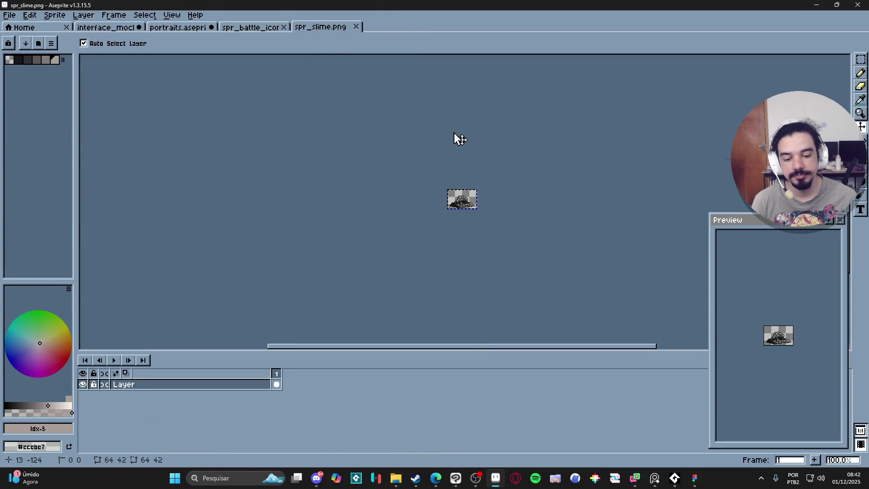
# In the themba icon, hide face Layers 6, 5, 4 and 2, keeping Layer 1 and the frame.
pyautogui.click(268, 28)
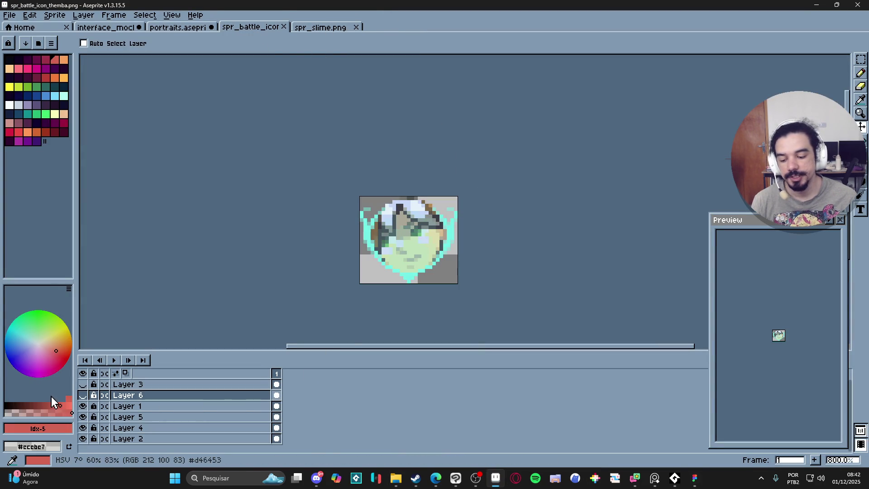
pyautogui.click(82, 406)
pyautogui.click(83, 406)
pyautogui.click(83, 406)
pyautogui.click(83, 396)
pyautogui.click(83, 416)
pyautogui.click(82, 428)
pyautogui.click(83, 439)
pyautogui.click(83, 406)
pyautogui.click(82, 407)
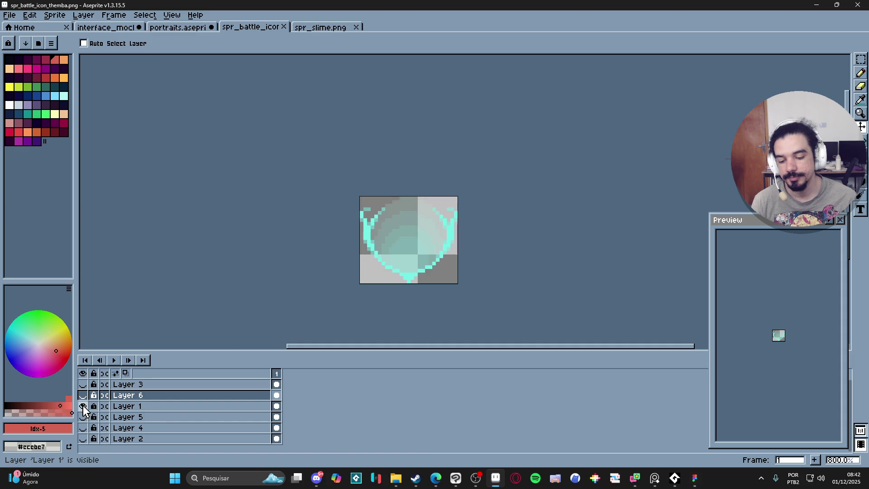
pyautogui.click(143, 417)
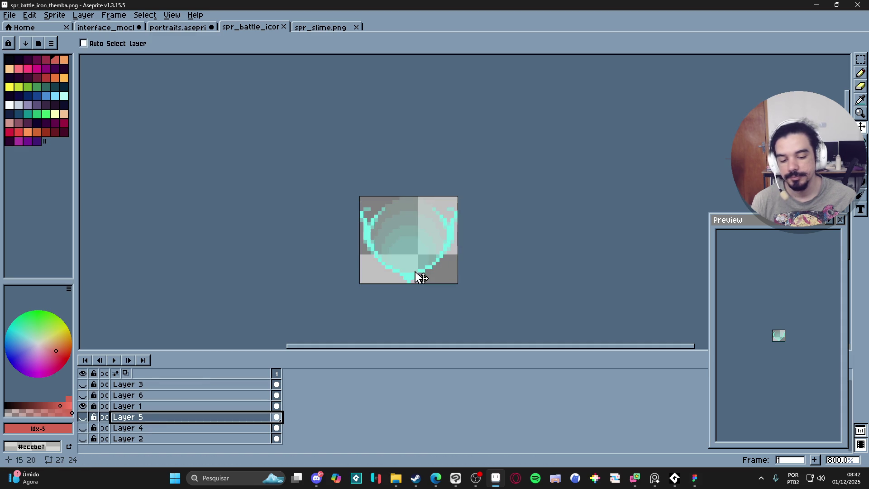
pyautogui.hotkey('ctrl', 'z')
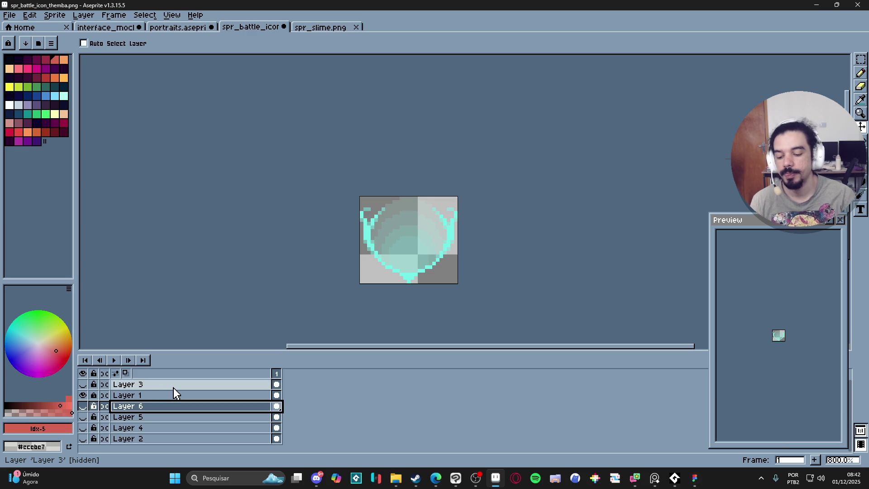
# Paste the slime sprite onto a new Layer 7 and position it inside the frame.
pyautogui.hotkey('shift', 'ctrl', 'n')
pyautogui.hotkey('ctrl', 'v')
pyautogui.moveTo(442, 315)
pyautogui.mouseDown()
pyautogui.moveTo(466, 267)
pyautogui.moveTo(454, 267)
pyautogui.mouseUp()
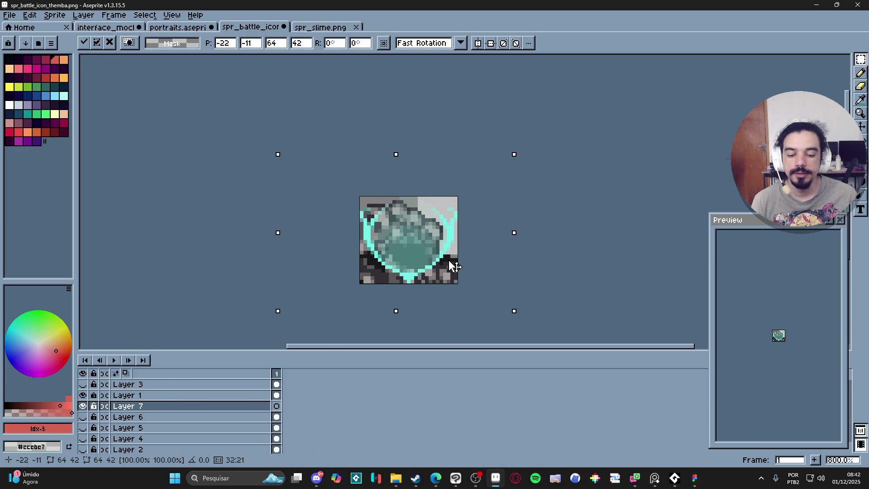
pyautogui.press('Return')
# Trim the slime to a circle by deleting everything outside an elliptical selection.
pyautogui.keyDown('ctrl'); pyautogui.click(275, 387); pyautogui.keyUp('ctrl')
pyautogui.hotkey('ctrl', 'shift', 'i')
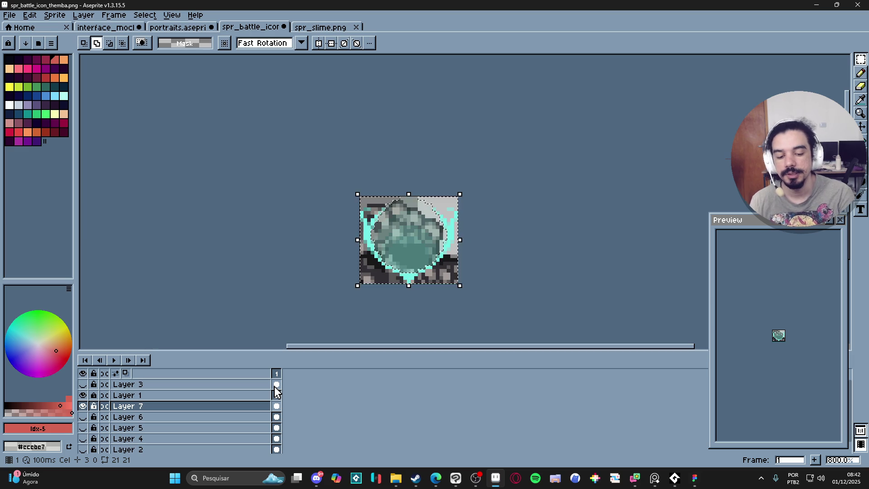
pyautogui.press('Delete')
pyautogui.hotkey('ctrl', 'd')
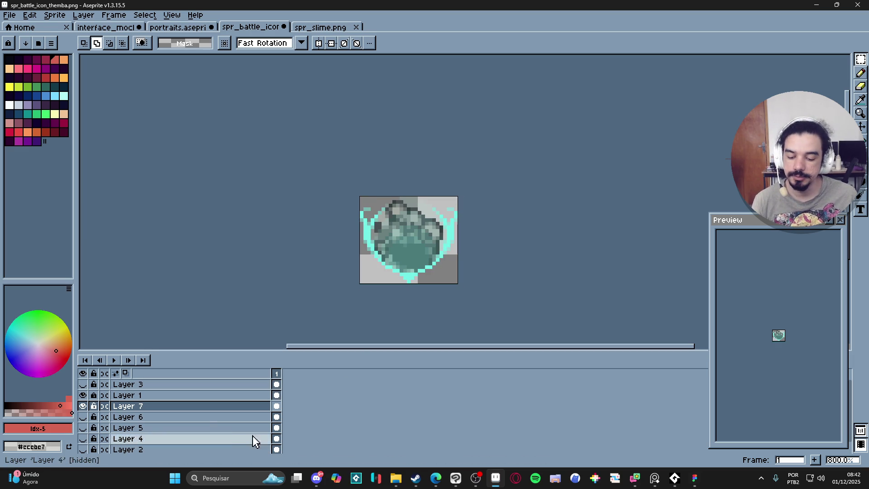
# Move Layer 7 above Layer 1 in the layer stack.
pyautogui.click(83, 406)
pyautogui.moveTo(146, 412); pyautogui.dragTo(151, 396)
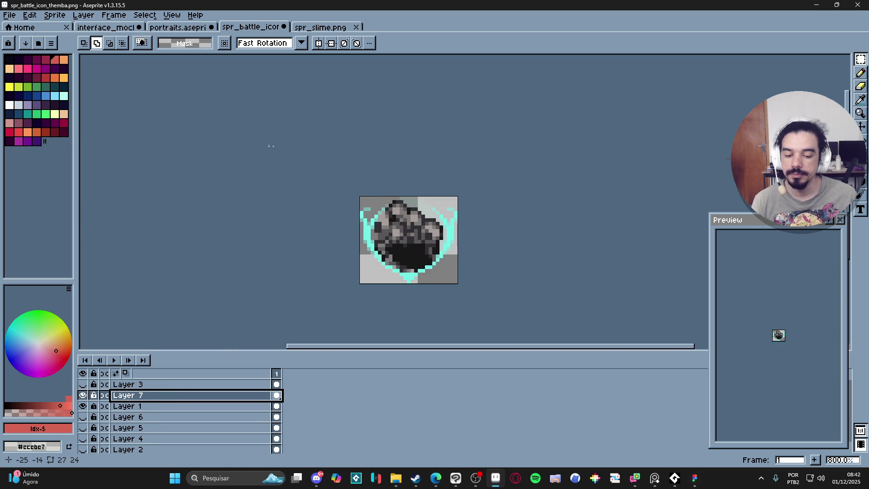
pyautogui.click(10, 15)
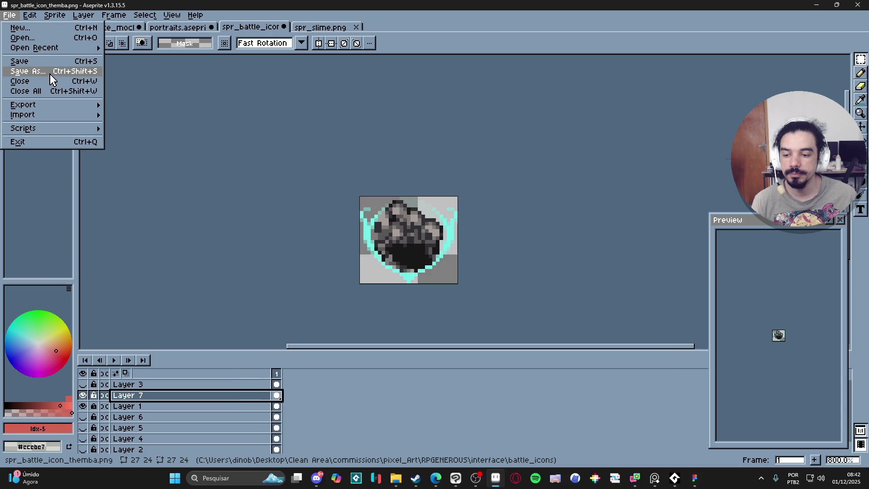
# Save the icon as spr_battle_icon_slime.png in a new 'monster' folder.
pyautogui.click(20, 72)
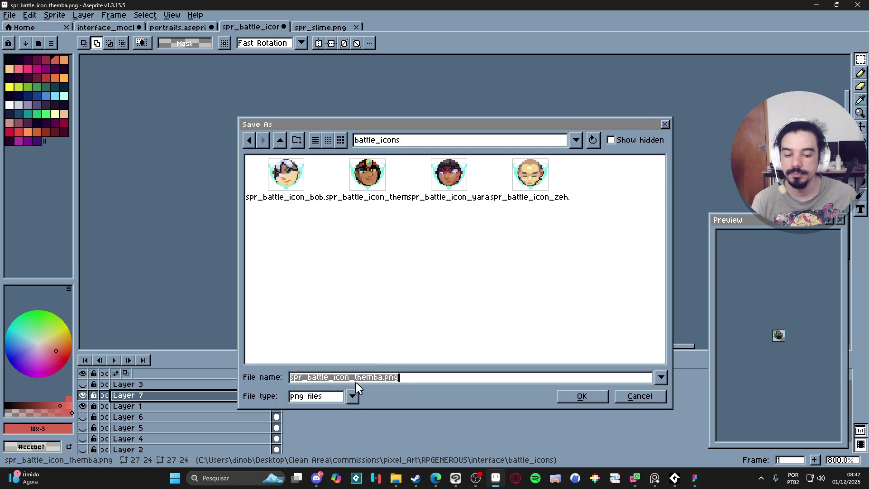
pyautogui.click(296, 141)
pyautogui.write('monster')
pyautogui.press('Return')
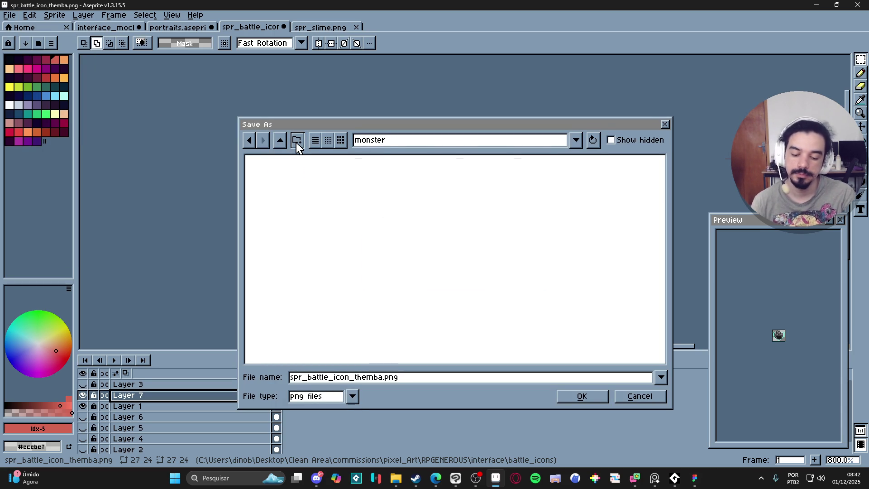
pyautogui.moveTo(355, 378); pyautogui.dragTo(382, 383)
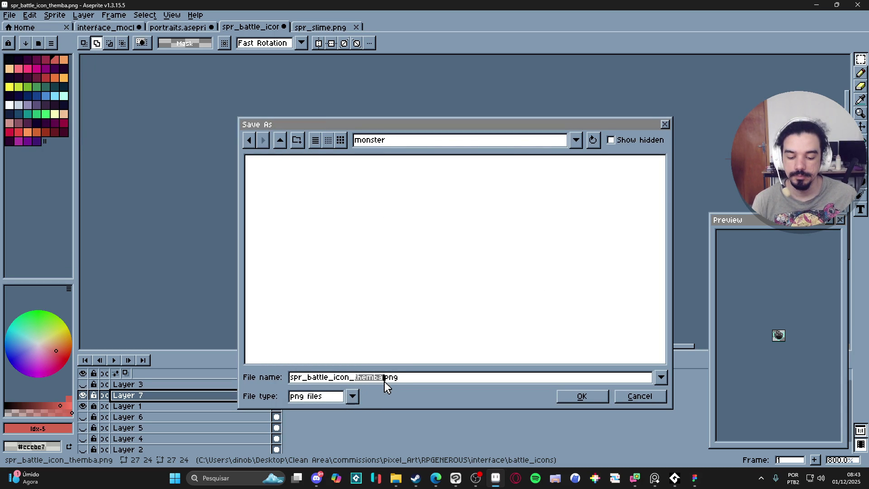
pyautogui.write('slim')
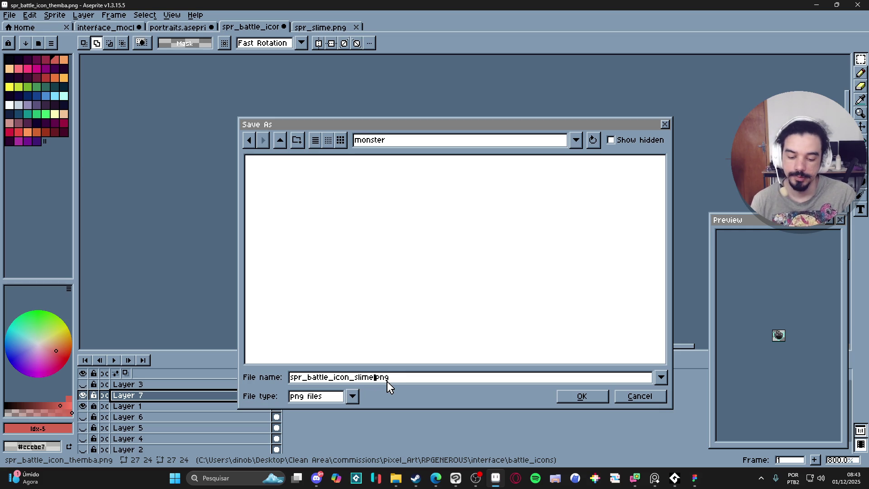
pyautogui.press('Return')
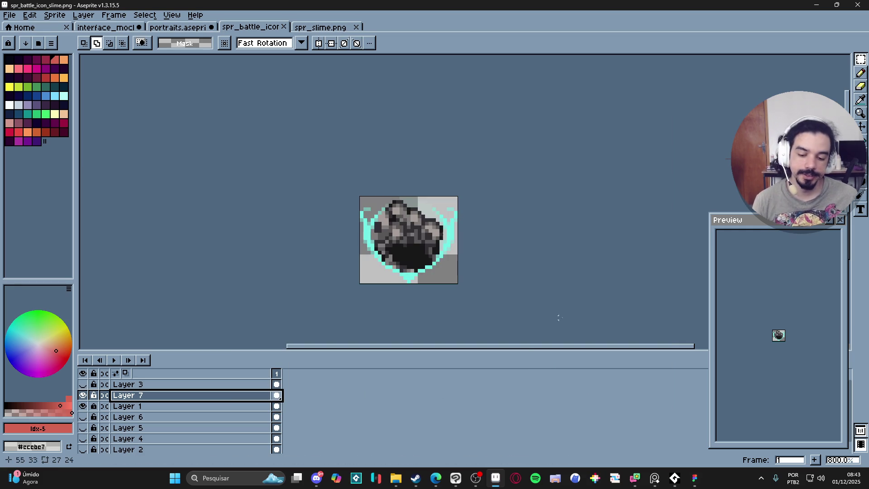
# Bring up the Figma combat-interface mockup centred in view, then return to File Explorer.
pyautogui.moveTo(678, 484)
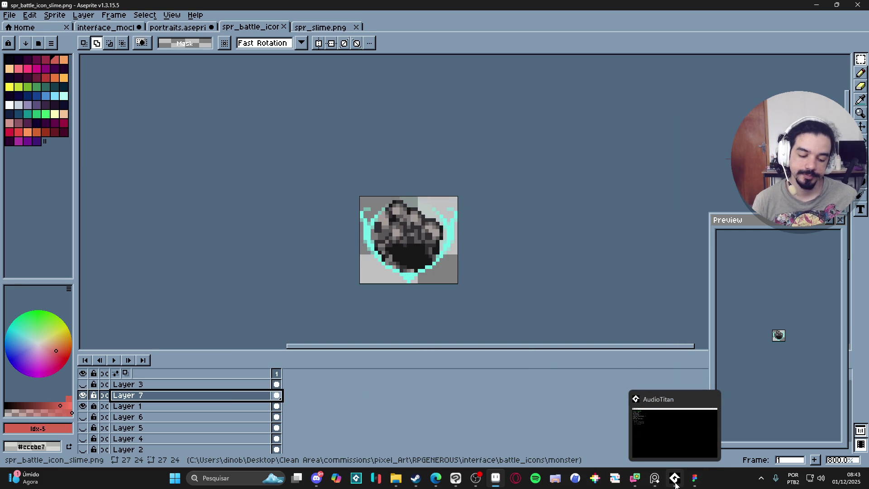
pyautogui.click(695, 478)
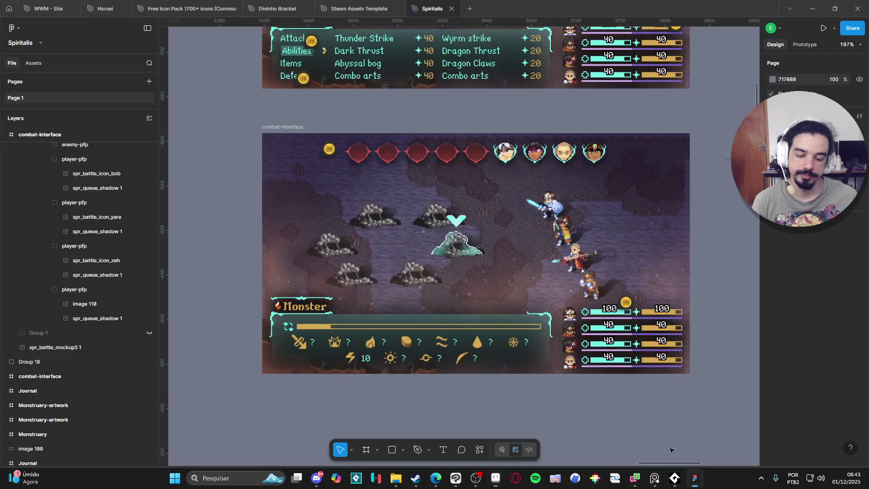
pyautogui.moveTo(604, 386); pyautogui.dragTo(566, 372)
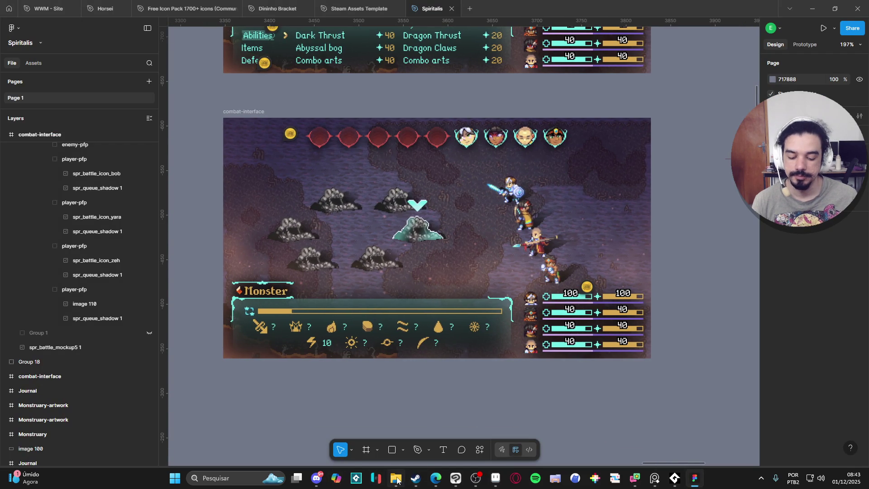
pyautogui.click(397, 479)
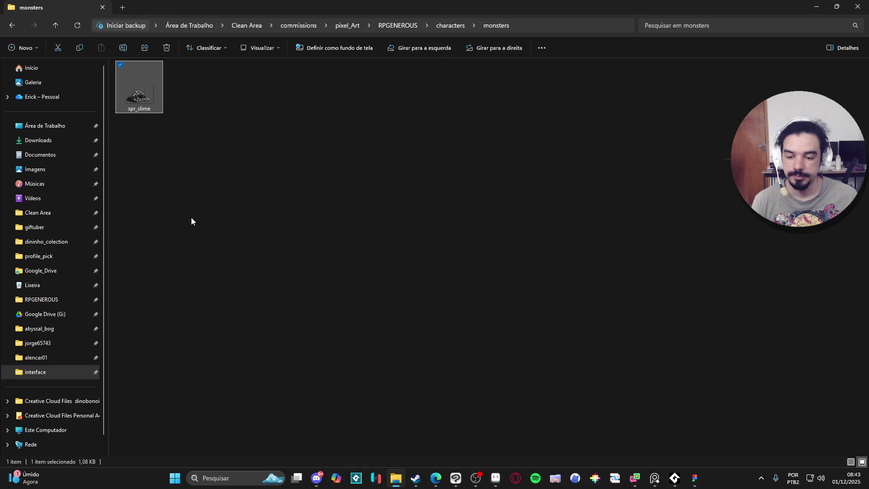
# Open the RPGENEROUS interface folder, then switch back to Figma.
pyautogui.click(398, 25)
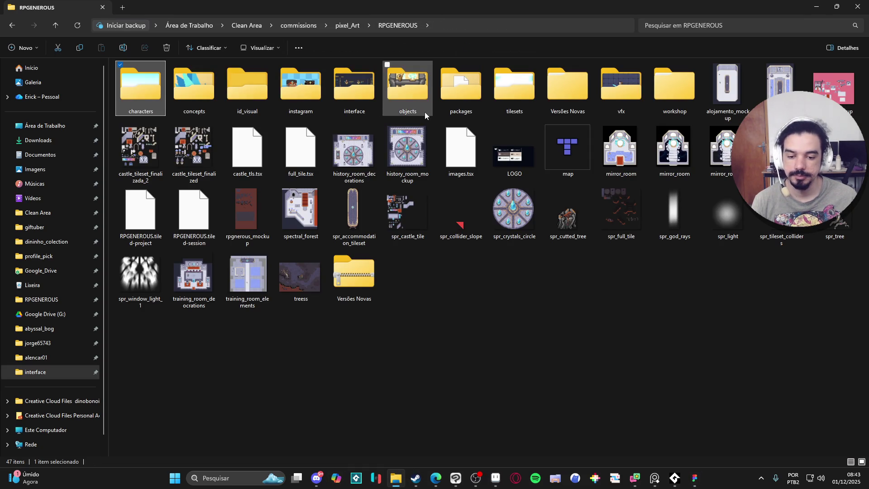
pyautogui.doubleClick(362, 98)
pyautogui.hotkey('alt', 'Tab')
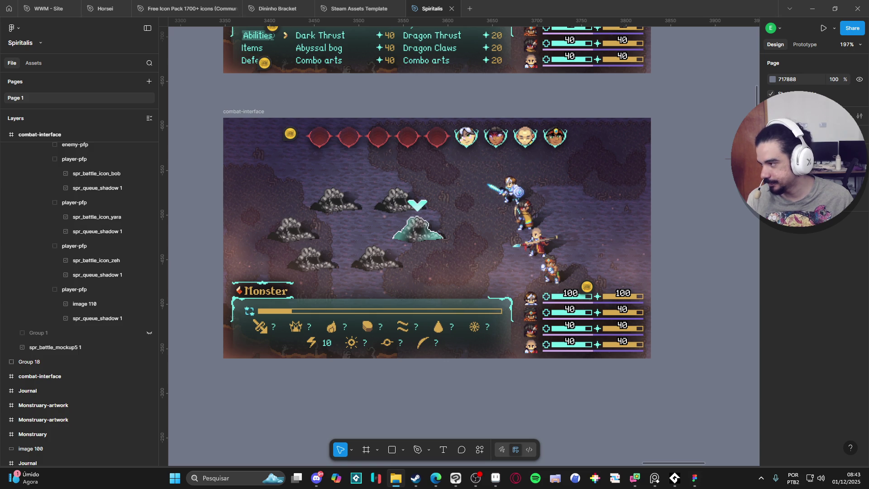
# Drop the 27×24 icon image into the Figma mockup, then return to Aseprite.
pyautogui.moveTo(695, 478)
pyautogui.mouseDown()
pyautogui.moveTo(453, 304)
pyautogui.moveTo(698, 190)
pyautogui.mouseUp()
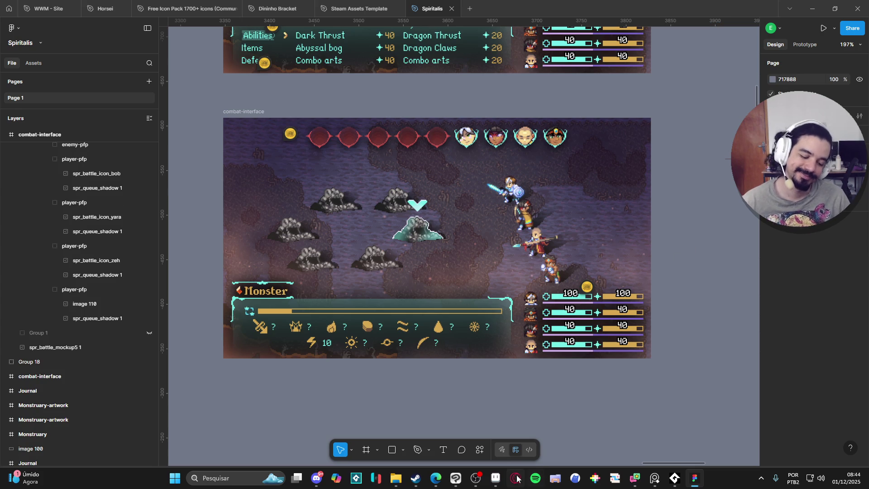
pyautogui.click(496, 478)
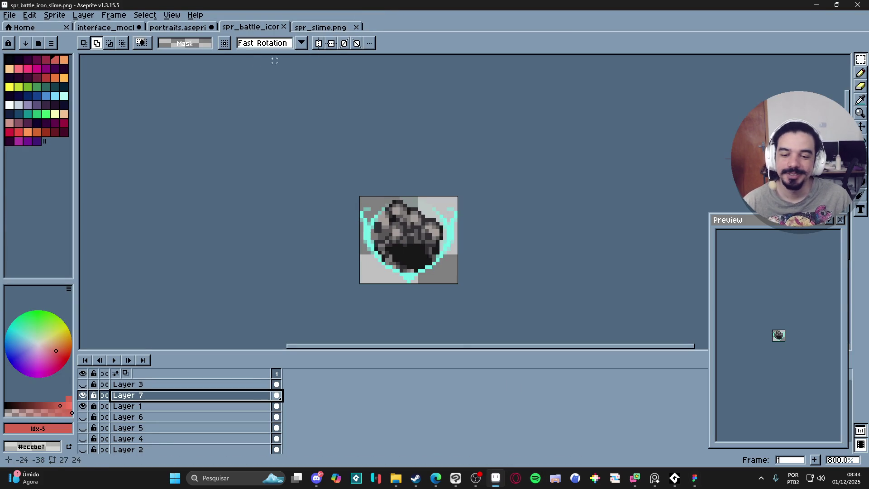
pyautogui.click(184, 30)
# In interface_mockup, select the red enemy icon on Layer 22 and copy it.
pyautogui.click(135, 28)
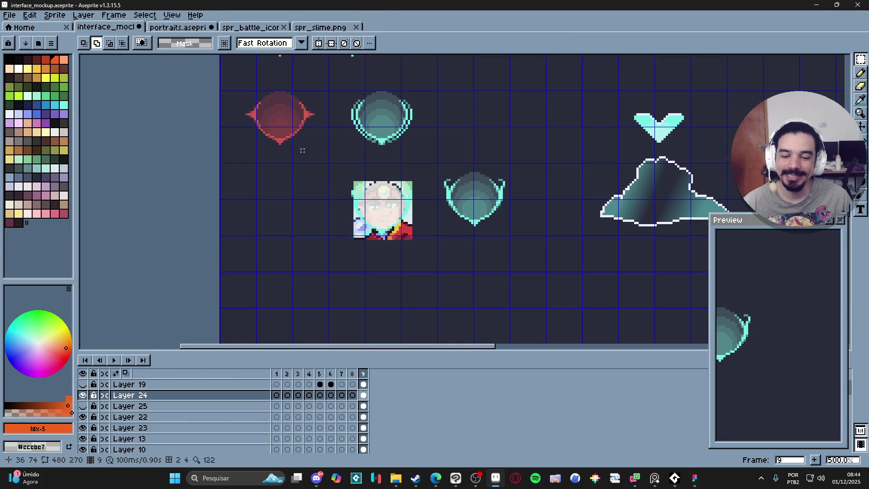
pyautogui.press('v')
pyautogui.scroll(1, 301, 125)
pyautogui.click(303, 126)
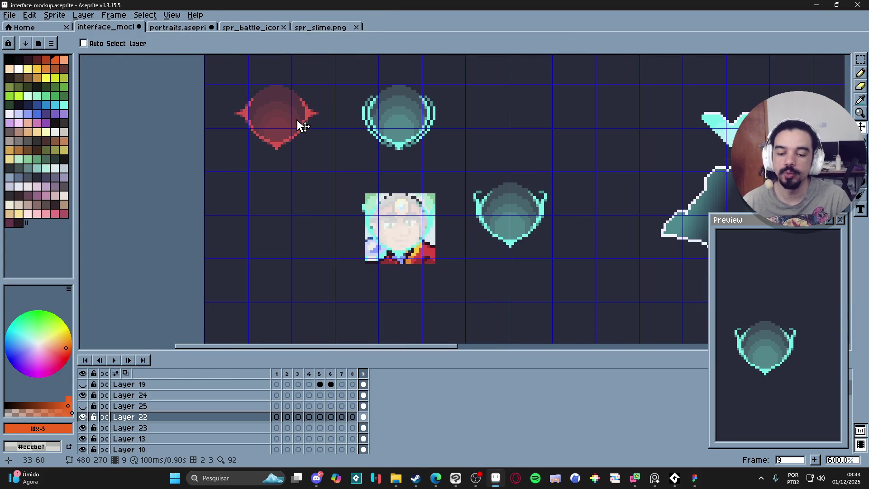
pyautogui.press('m')
pyautogui.scroll(3, 295, 118)
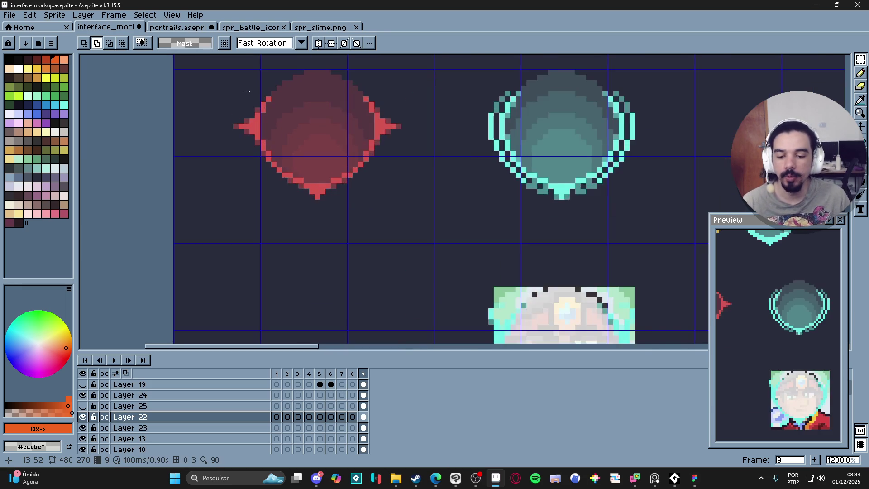
pyautogui.moveTo(218, 115)
pyautogui.mouseDown()
pyautogui.moveTo(263, 195)
pyautogui.moveTo(364, 259)
pyautogui.moveTo(379, 256)
pyautogui.mouseUp()
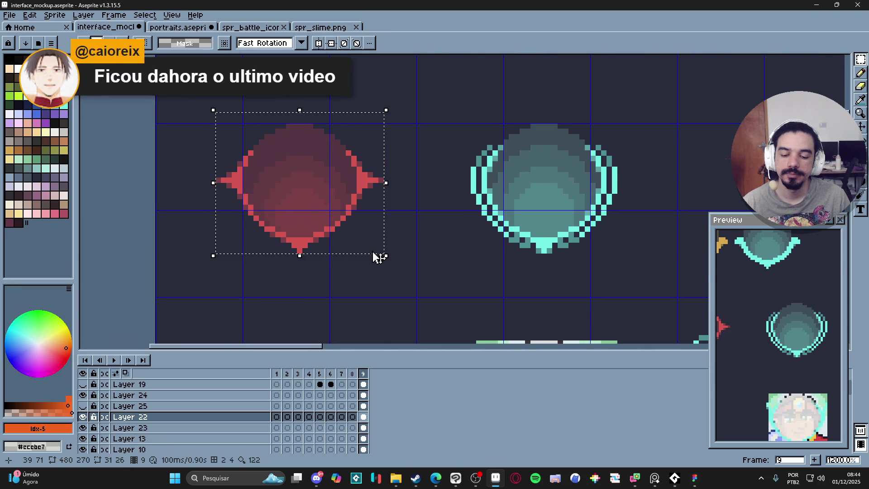
pyautogui.scroll(-1, 379, 257)
pyautogui.hotkey('ctrl', 'd')
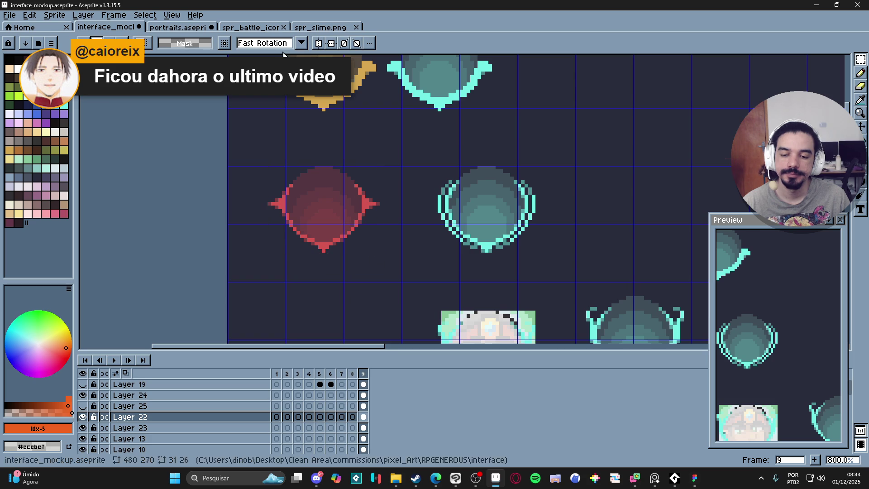
# Start a new 31×26 sprite from the interface_mockup document.
pyautogui.click(259, 28)
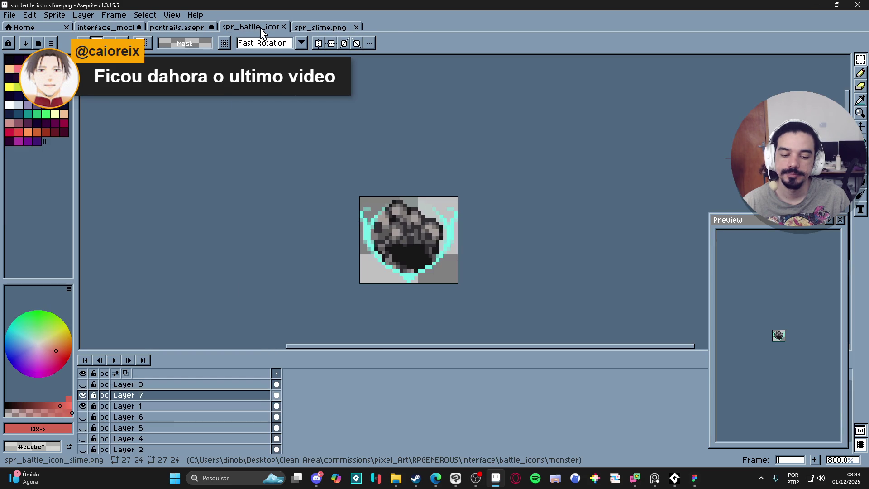
pyautogui.click(197, 29)
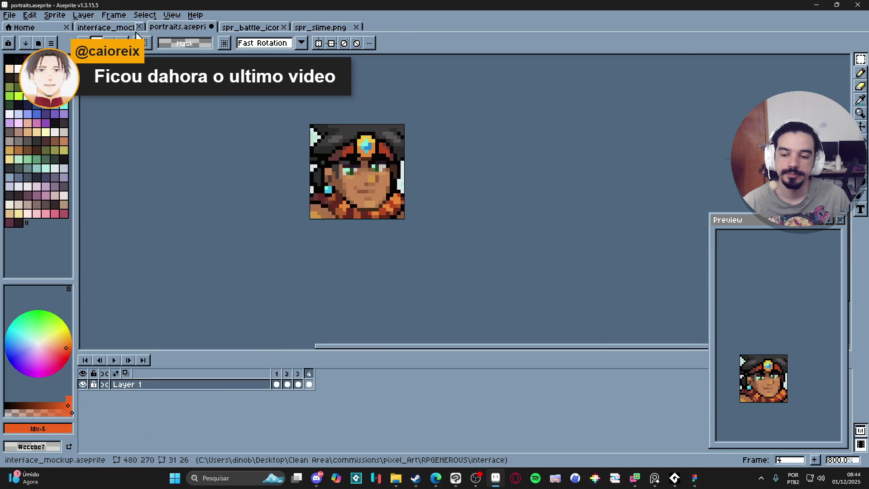
pyautogui.click(106, 28)
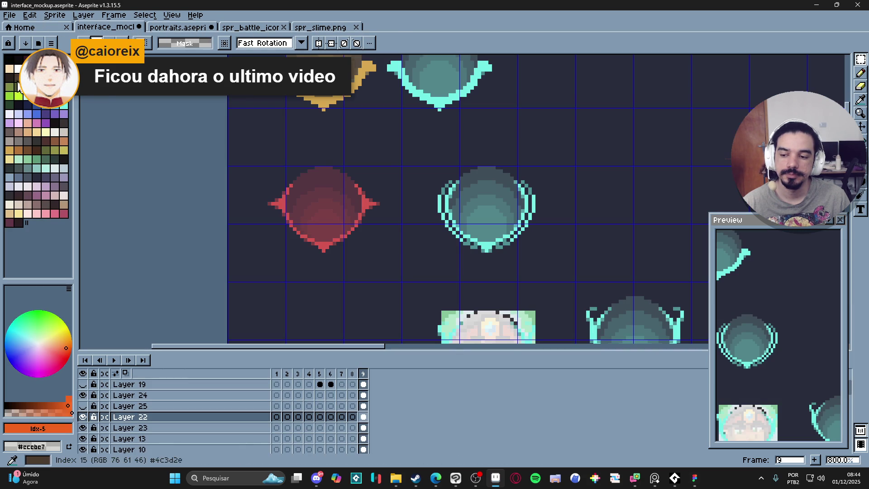
pyautogui.click(10, 15)
pyautogui.click(34, 32)
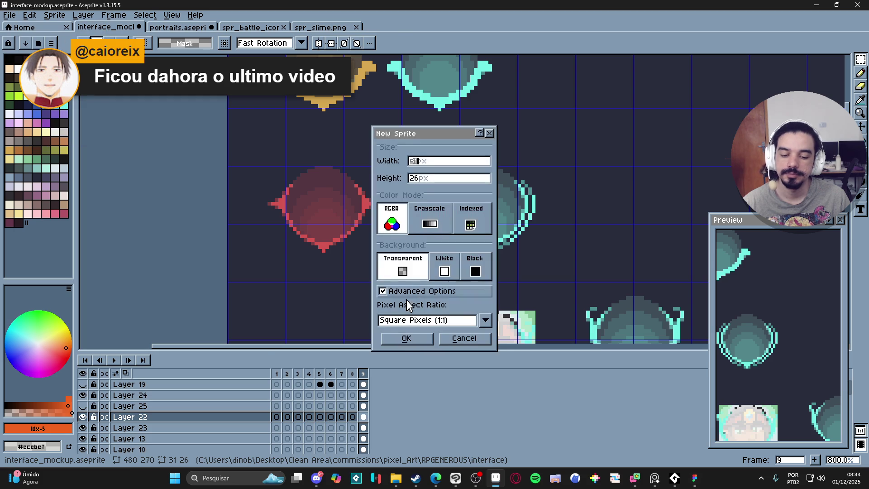
# Create the 31×26 sprite, paste the red icon, and trim the canvas to 31×24.
pyautogui.click(407, 341)
pyautogui.hotkey('ctrl', 'v')
pyautogui.scroll(2, 474, 202)
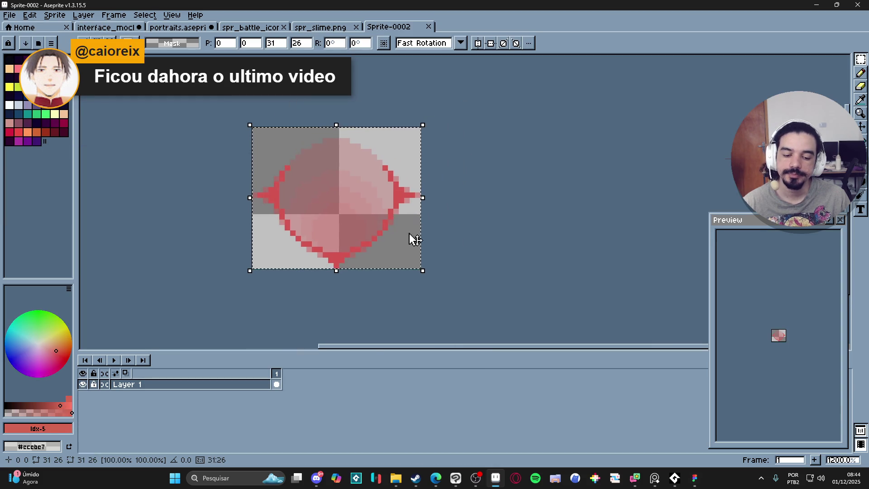
pyautogui.hotkey('ctrl', 'alt', 'c')
pyautogui.moveTo(357, 128); pyautogui.dragTo(360, 138)
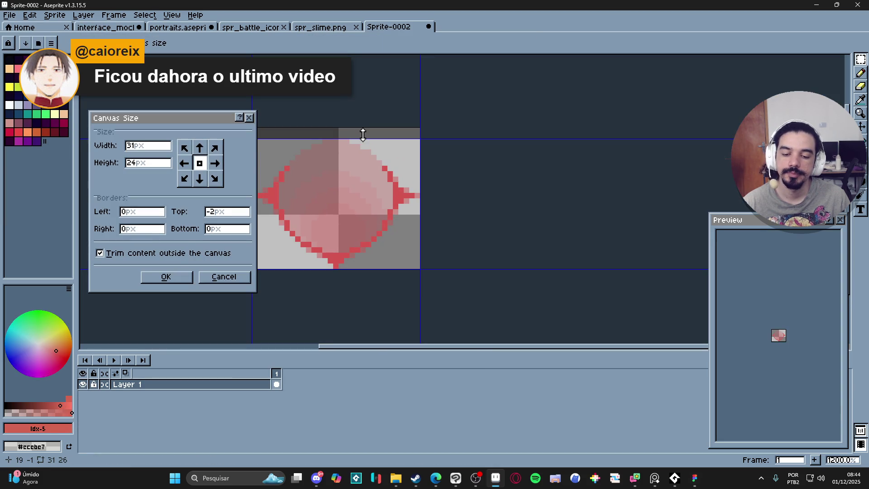
pyautogui.click(168, 276)
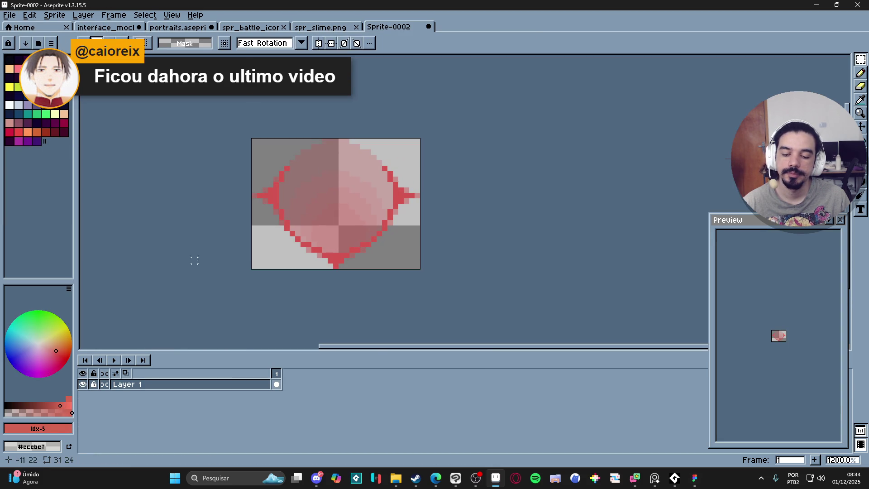
# Save the sprite as spr_battle_icon_model.aseprite in the monster folder.
pyautogui.click(9, 15)
pyautogui.click(18, 72)
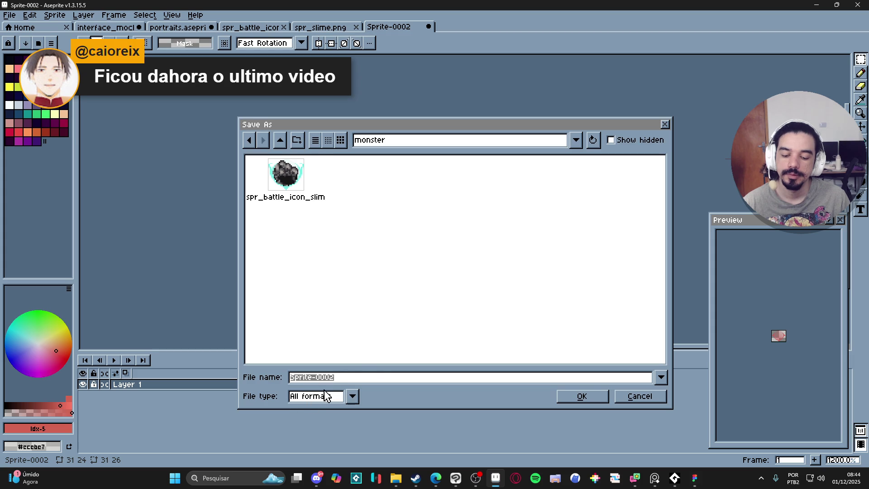
pyautogui.click(301, 178)
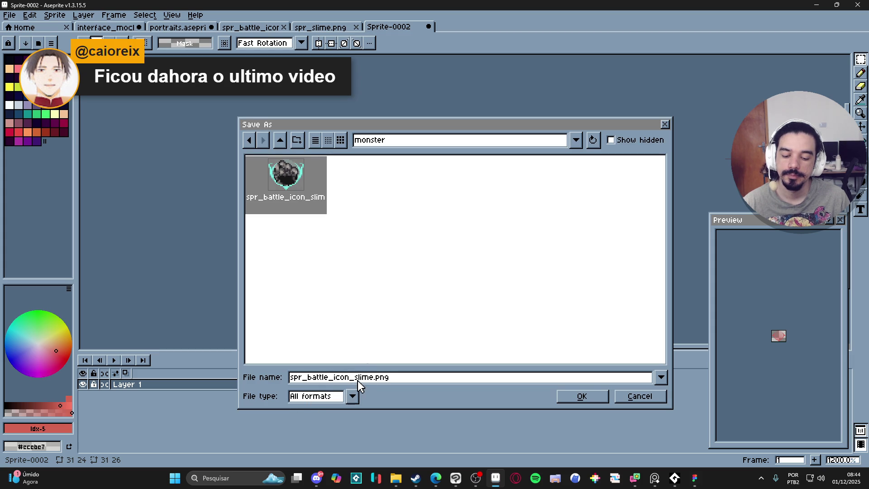
pyautogui.press('Delete')
pyautogui.press('Delete')
pyautogui.press('Delete')
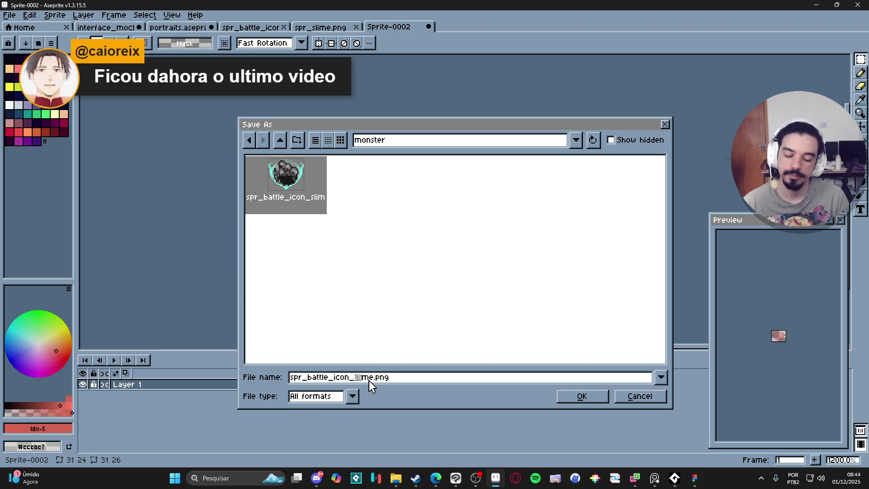
pyautogui.write('model')
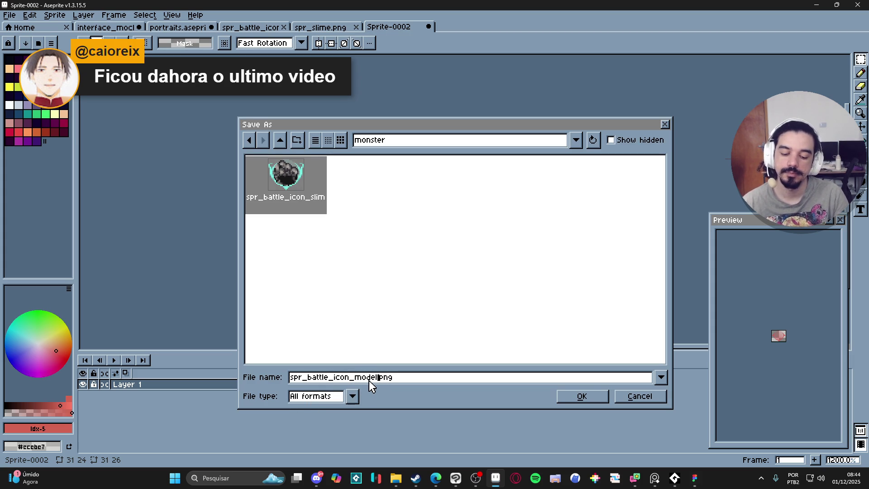
pyautogui.click(328, 398)
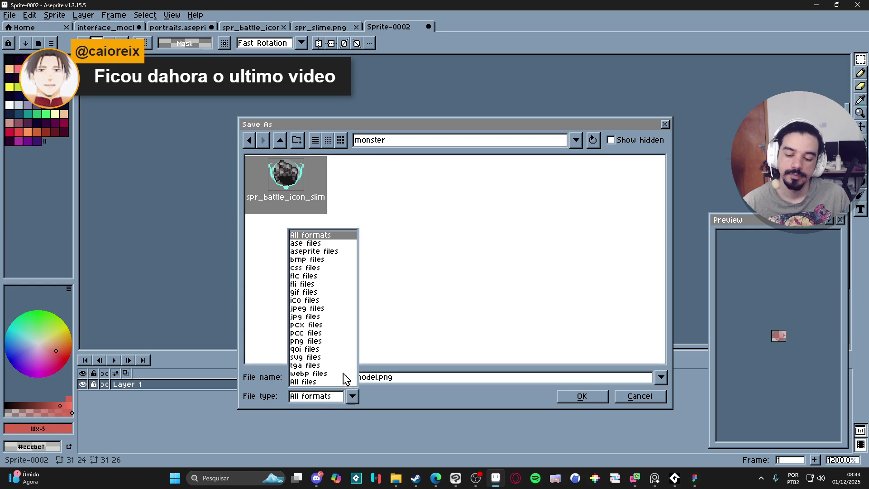
pyautogui.click(345, 252)
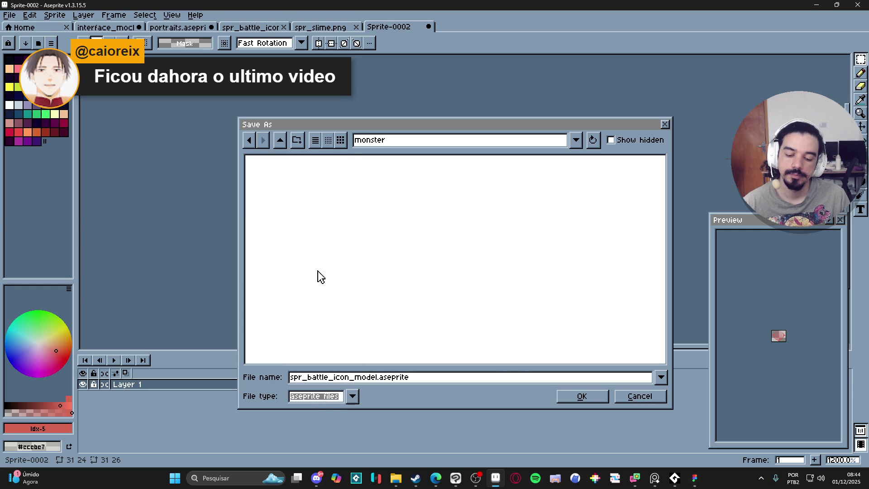
pyautogui.click(575, 397)
pyautogui.click(333, 28)
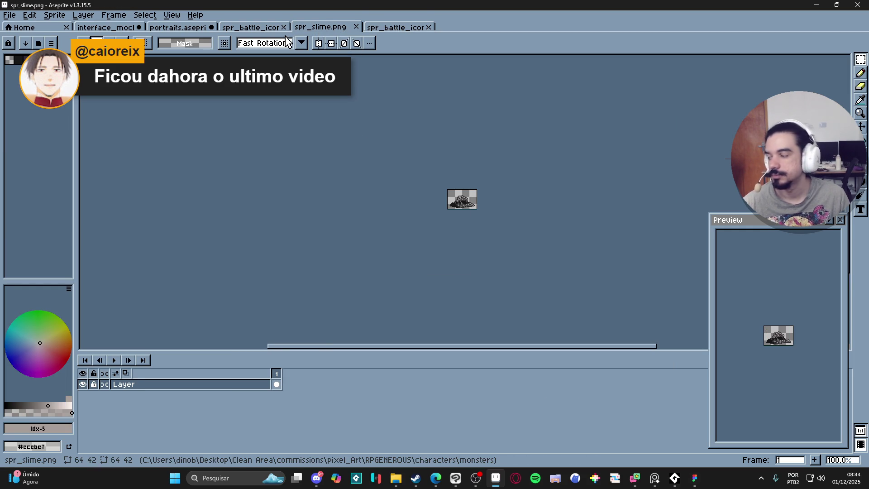
# In the slime battle icon, check the cyan outline by toggling Layer 1's visibility.
pyautogui.click(252, 27)
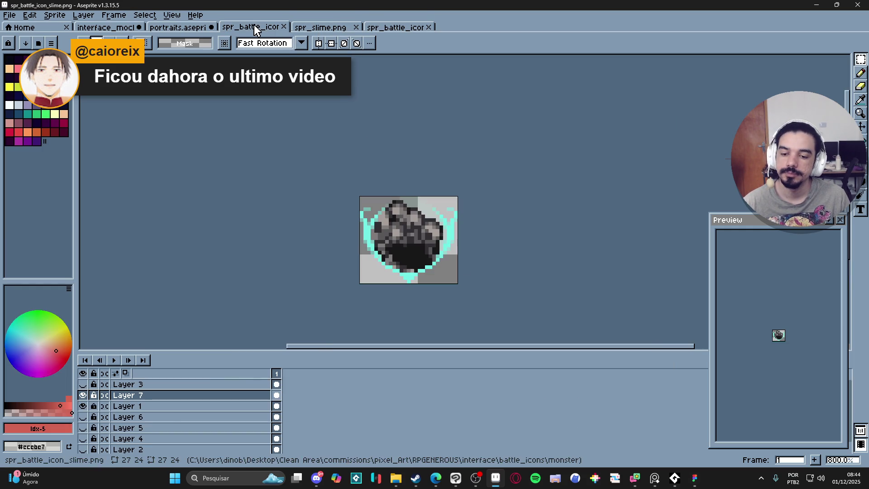
pyautogui.hotkey('ctrl', 'a')
pyautogui.keyDown('ctrl'); pyautogui.click(459, 237); pyautogui.keyUp('ctrl')
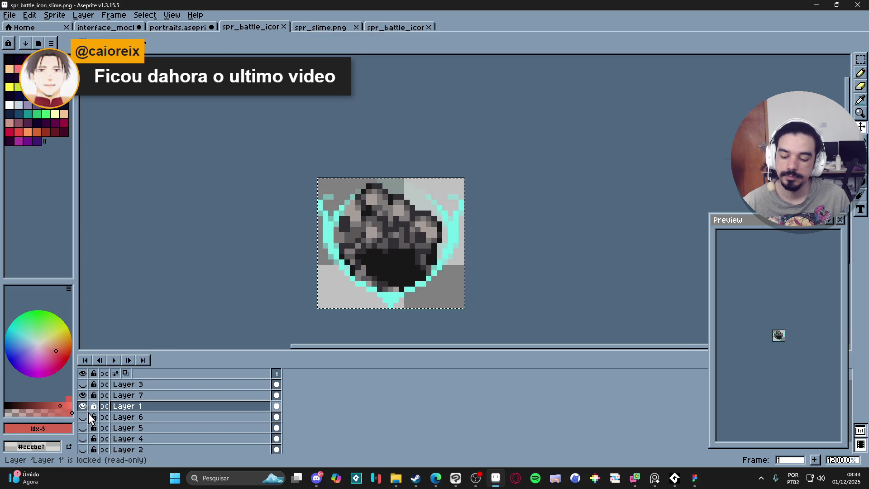
pyautogui.click(82, 406)
pyautogui.click(82, 406)
pyautogui.hotkey('ctrl', 'd')
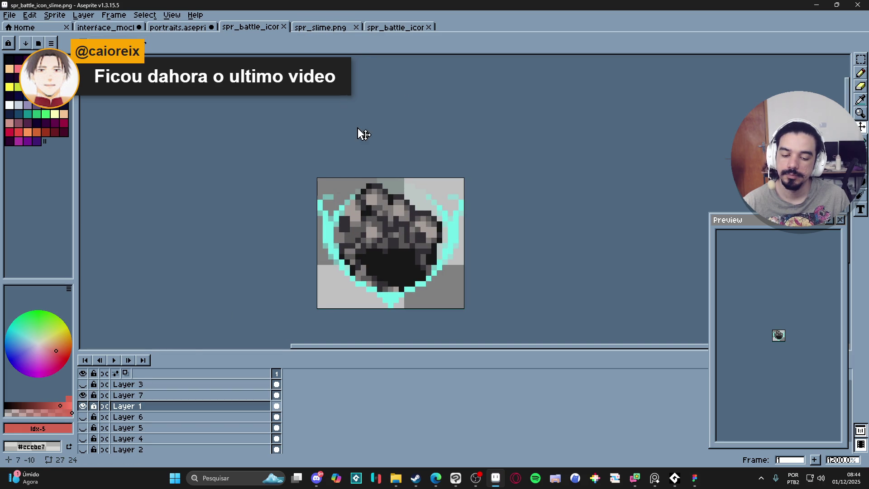
# Save the icon as spr_battle_icon_model in aseprite format in the battle_icons folder.
pyautogui.click(9, 15)
pyautogui.click(18, 64)
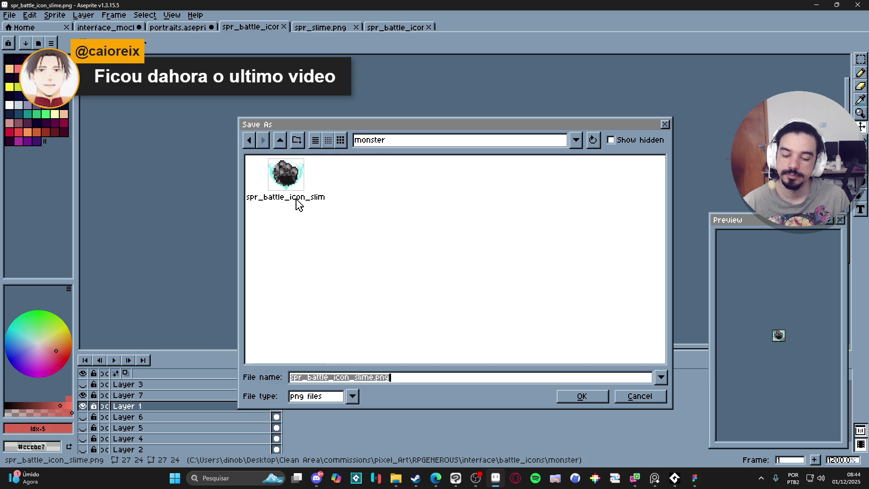
pyautogui.click(280, 140)
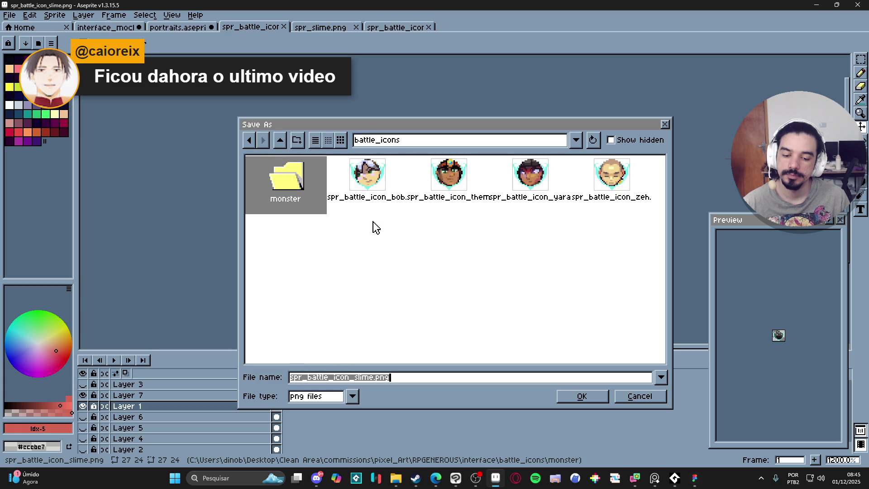
pyautogui.click(384, 189)
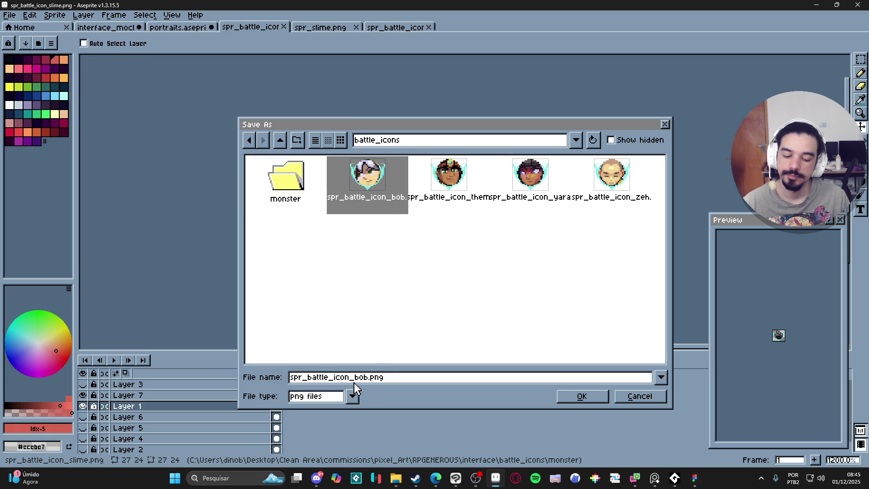
pyautogui.moveTo(350, 380); pyautogui.dragTo(369, 383)
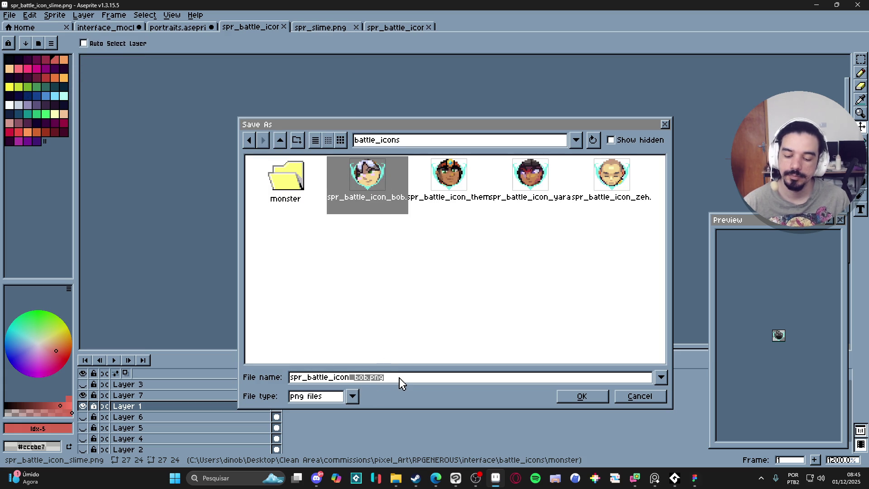
pyautogui.press('BackSpace')
pyautogui.press('BackSpace')
pyautogui.press('BackSpace')
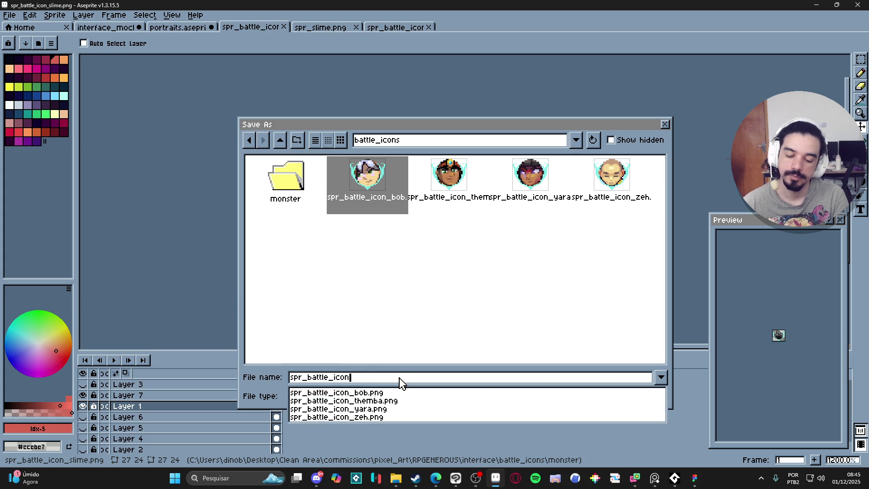
pyautogui.write('_model')
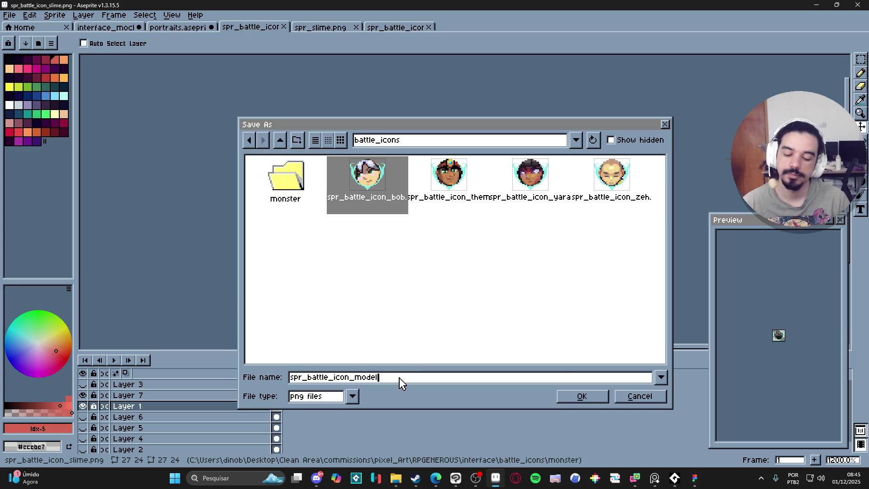
pyautogui.click(352, 396)
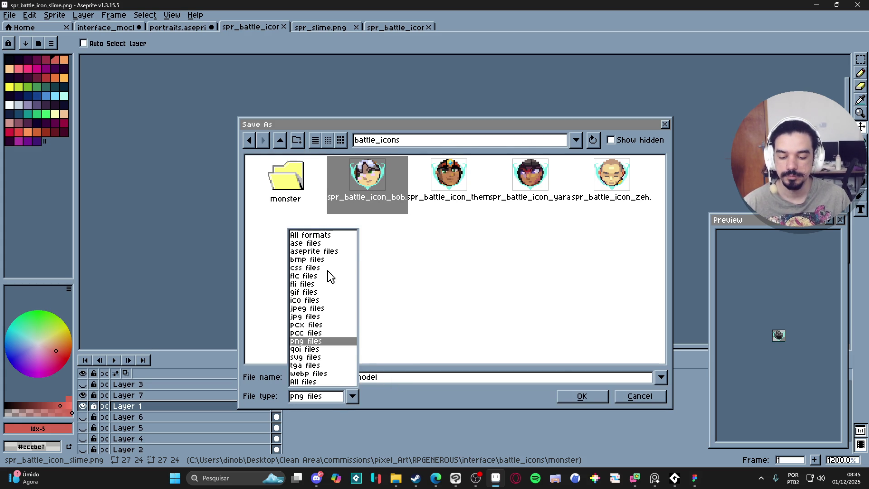
pyautogui.click(333, 252)
pyautogui.click(579, 397)
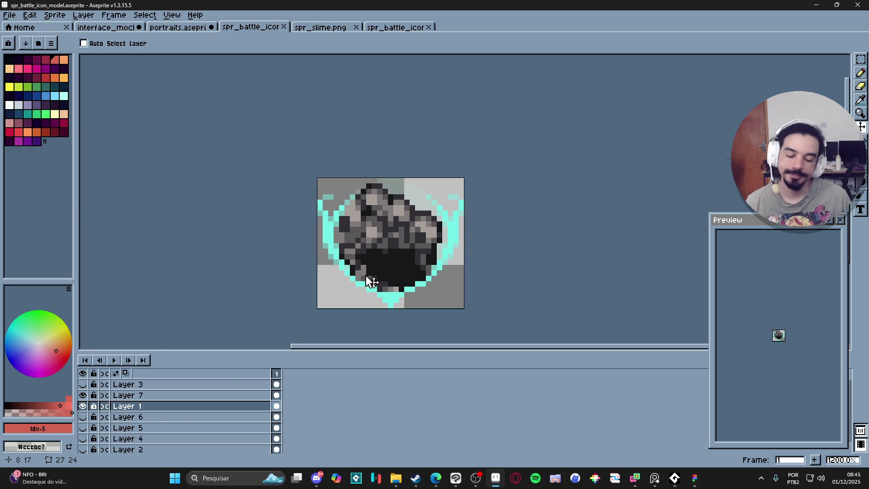
# Toggle Layer 1 and Layer 7 off and on to compare the rock battle icon.
pyautogui.click(83, 406)
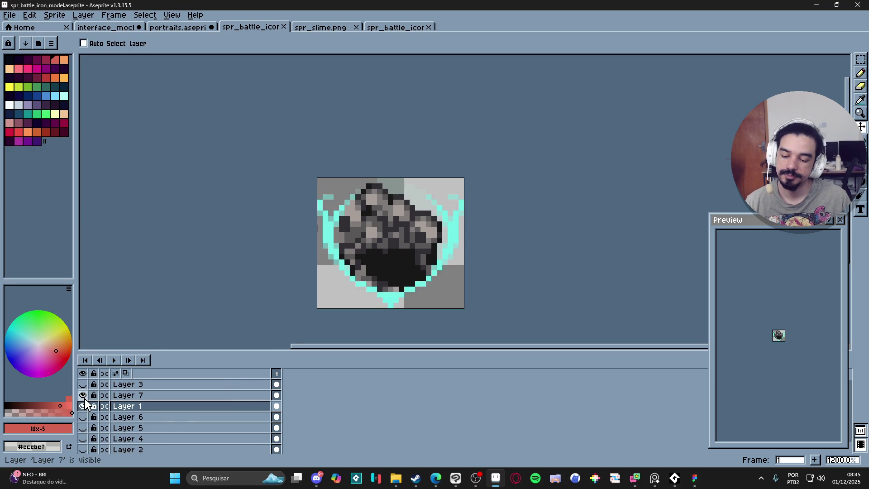
pyautogui.doubleClick(84, 397)
pyautogui.click(84, 397)
pyautogui.click(84, 397)
pyautogui.click(83, 406)
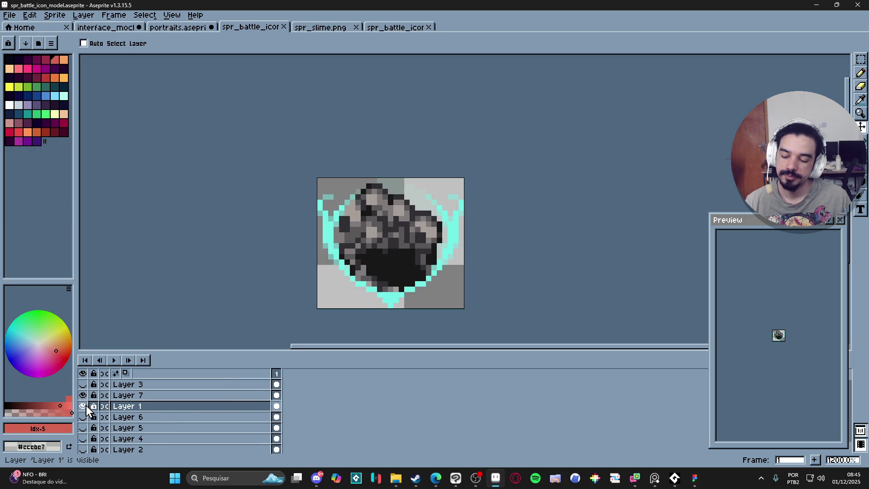
pyautogui.click(86, 409)
pyautogui.click(86, 408)
# Look through the open sprites, ending on the red frame sprite.
pyautogui.click(317, 29)
pyautogui.click(259, 31)
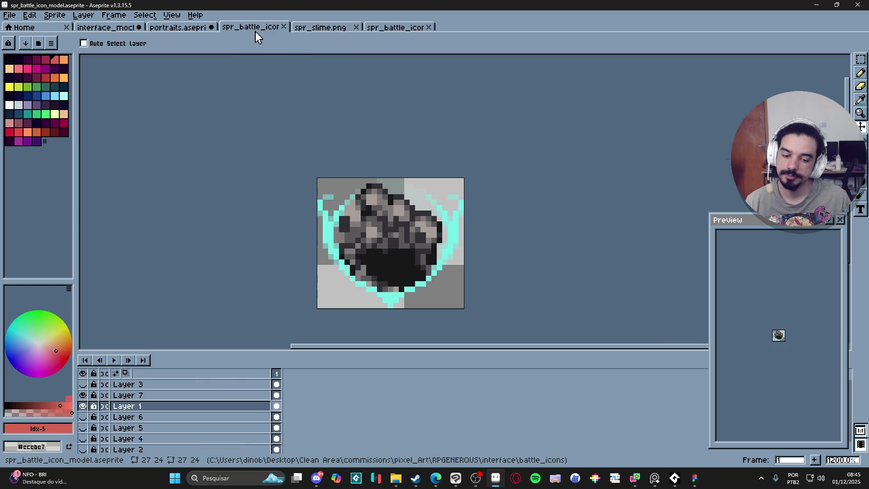
pyautogui.click(375, 29)
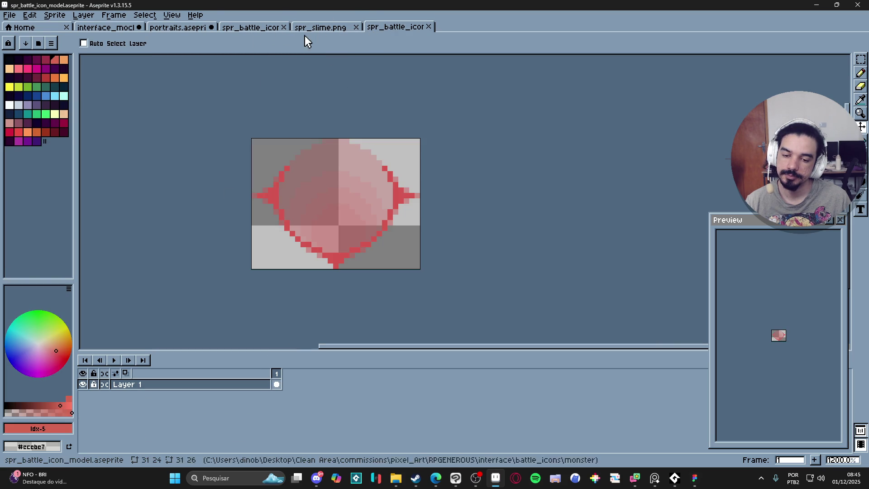
pyautogui.click(244, 29)
pyautogui.click(398, 27)
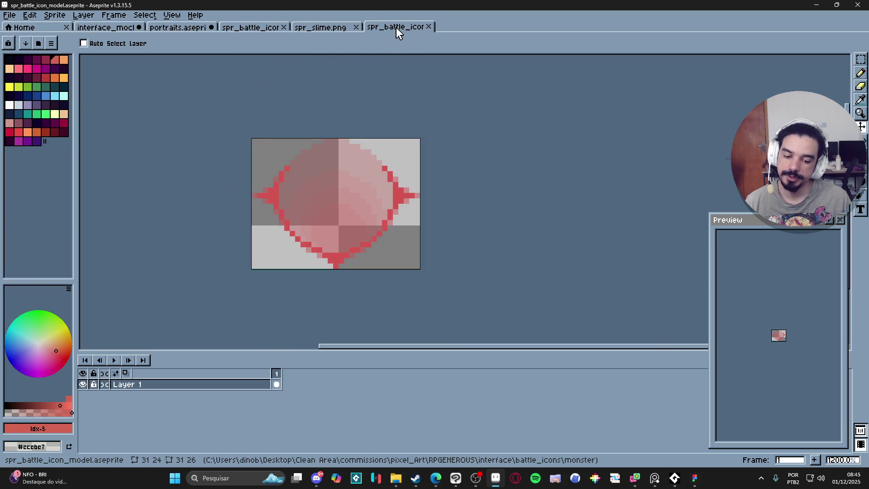
pyautogui.click(116, 31)
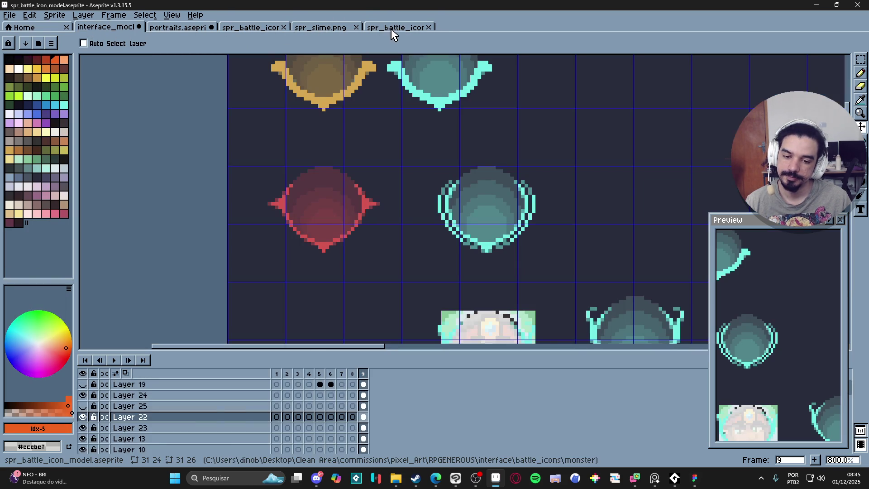
pyautogui.click(394, 28)
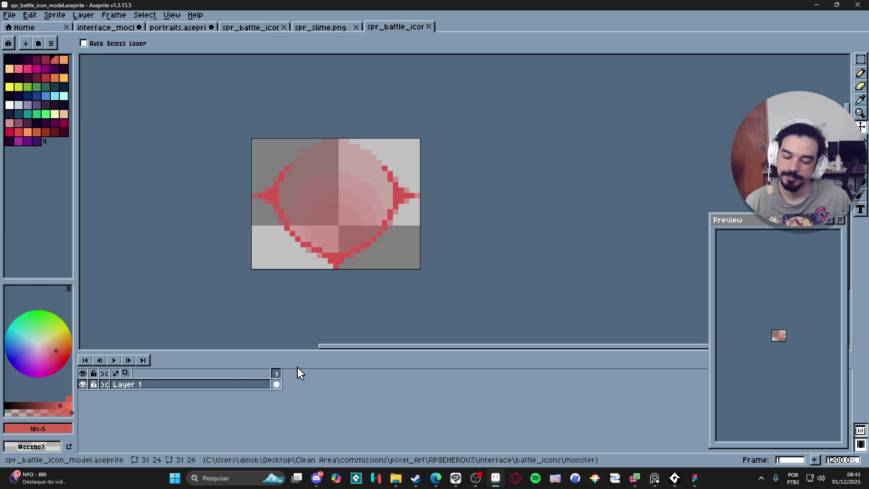
# Add Layer 2 and set a white Pencil with centred horizontal and vertical symmetry.
pyautogui.hotkey('shift', 'n')
pyautogui.click(225, 384)
pyautogui.press('b')
pyautogui.click(10, 108)
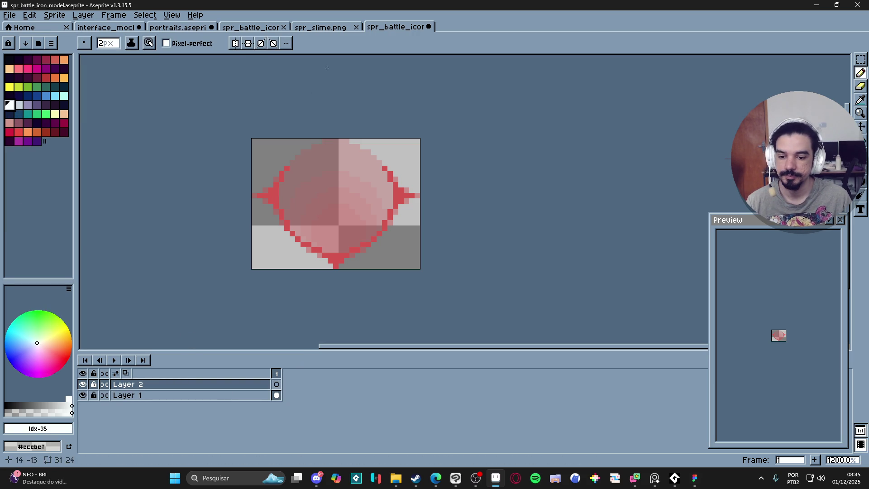
pyautogui.click(248, 43)
pyautogui.moveTo(249, 209); pyautogui.dragTo(250, 196)
pyautogui.click(235, 43)
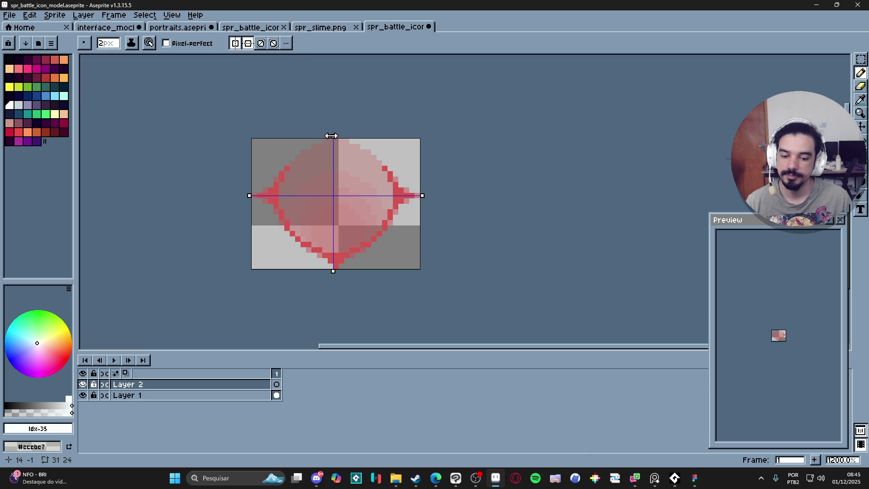
pyautogui.moveTo(331, 136); pyautogui.dragTo(334, 136)
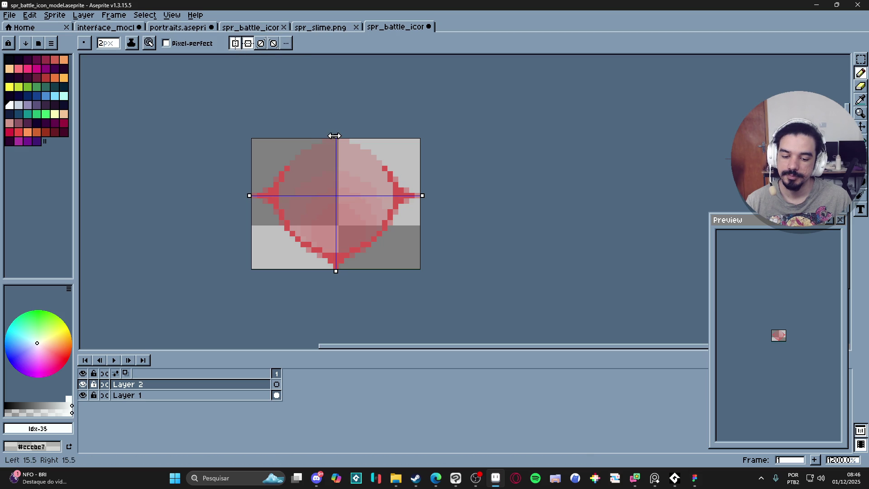
# Paint mirrored white fill inside the red frame's outline on Layer 2.
pyautogui.click(285, 188)
pyautogui.moveTo(302, 188); pyautogui.dragTo(383, 188)
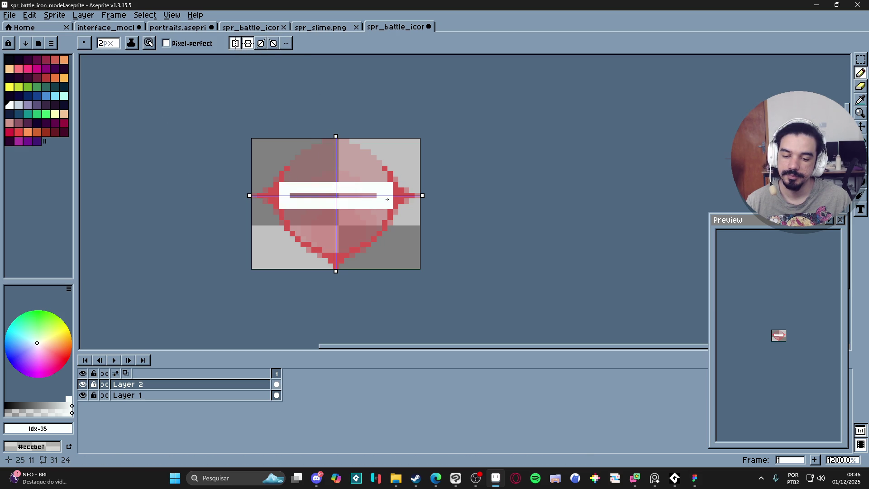
pyautogui.click(290, 213)
pyautogui.moveTo(293, 218)
pyautogui.mouseDown()
pyautogui.moveTo(344, 219)
pyautogui.moveTo(306, 226)
pyautogui.moveTo(354, 234)
pyautogui.moveTo(312, 239)
pyautogui.moveTo(344, 244)
pyautogui.moveTo(333, 252)
pyautogui.mouseUp()
pyautogui.click(371, 227)
pyautogui.click(306, 238)
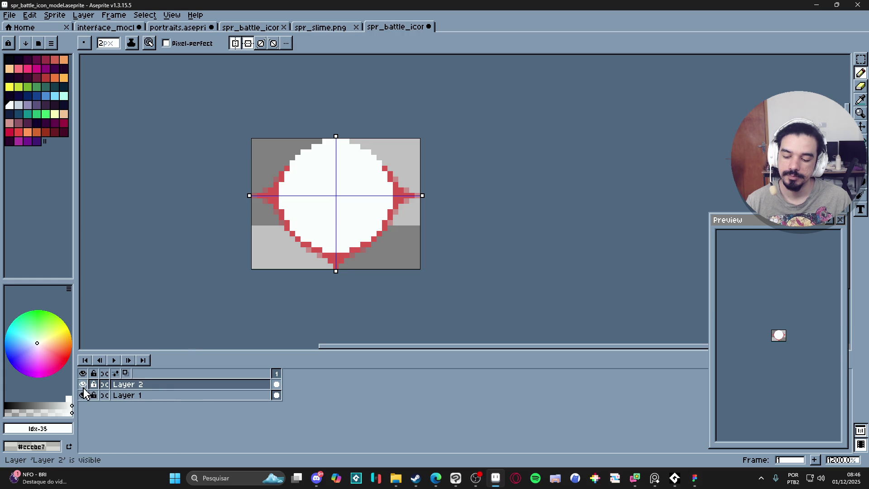
# Hide the white Layer 2 and glance at the spr_slime.png sprite.
pyautogui.click(84, 385)
pyautogui.click(322, 28)
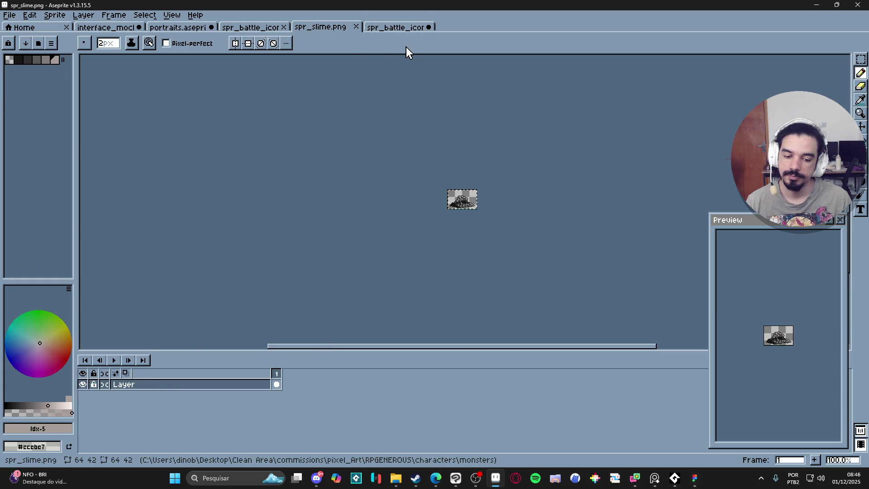
pyautogui.click(400, 28)
pyautogui.click(254, 396)
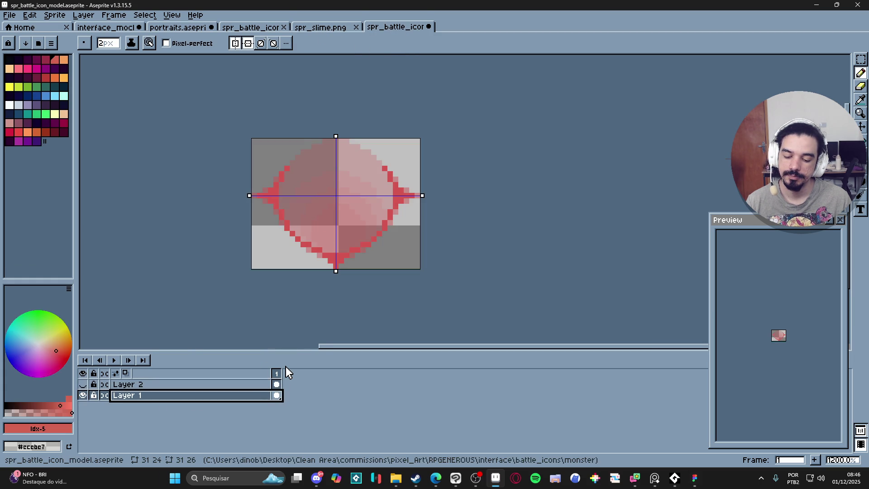
pyautogui.hotkey('shift', 'n')
pyautogui.hotkey('ctrl', 'v')
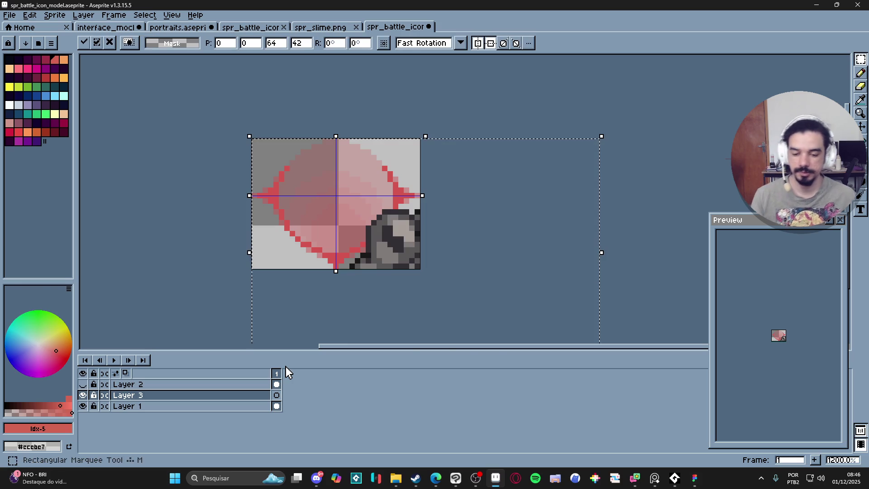
pyautogui.moveTo(536, 273)
pyautogui.mouseDown()
pyautogui.moveTo(426, 237)
pyautogui.moveTo(432, 198)
pyautogui.moveTo(425, 212)
pyautogui.moveTo(436, 210)
pyautogui.mouseUp()
pyautogui.press('Return')
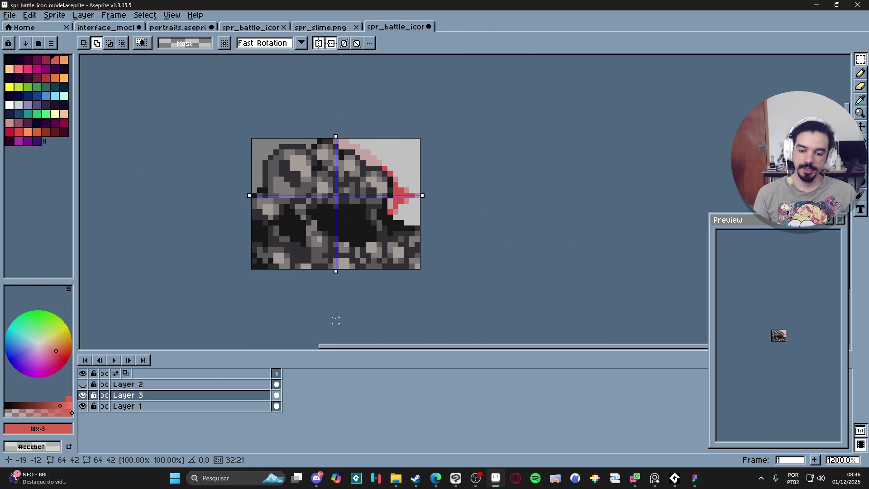
pyautogui.moveTo(254, 396)
pyautogui.mouseDown()
pyautogui.moveTo(261, 420)
pyautogui.moveTo(262, 412)
pyautogui.mouseUp()
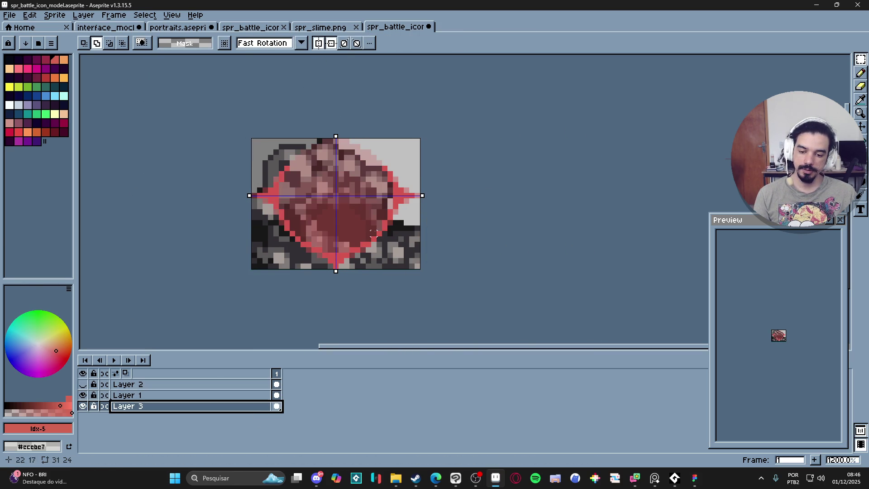
pyautogui.press('v')
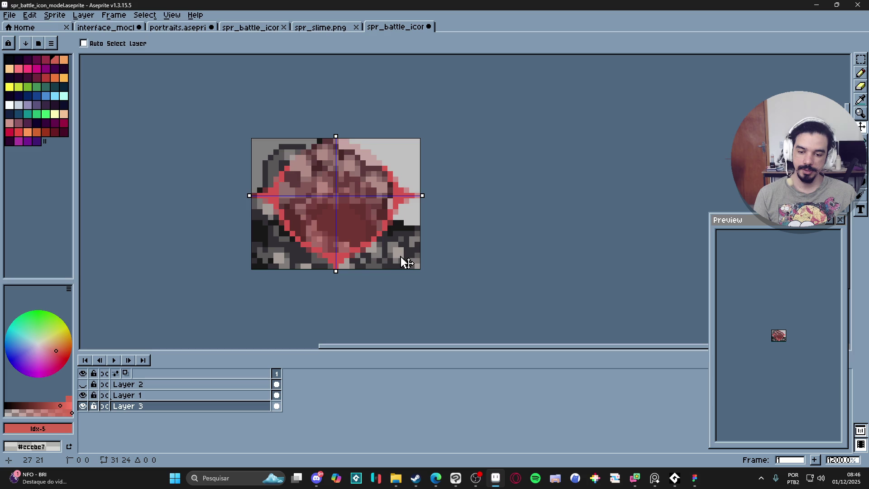
pyautogui.moveTo(406, 263); pyautogui.dragTo(406, 260)
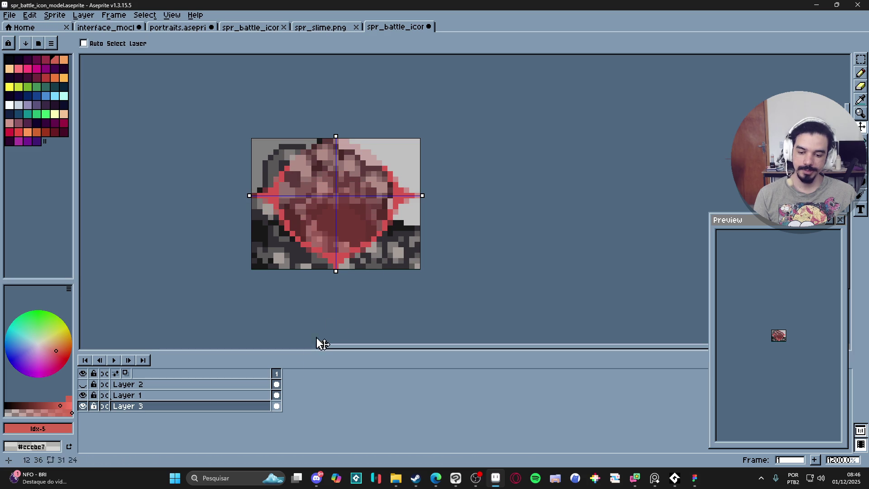
pyautogui.keyDown('ctrl'); pyautogui.click(277, 394); pyautogui.keyUp('ctrl')
pyautogui.hotkey('ctrl', 'd')
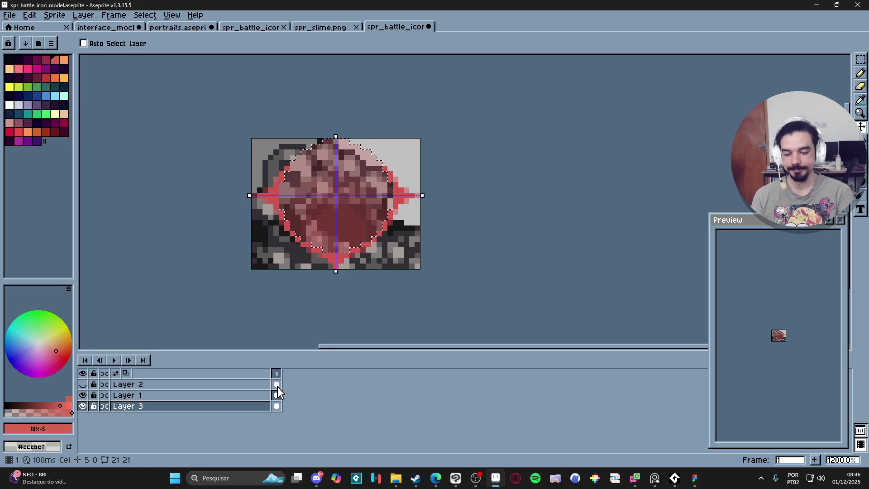
pyautogui.press('Delete')
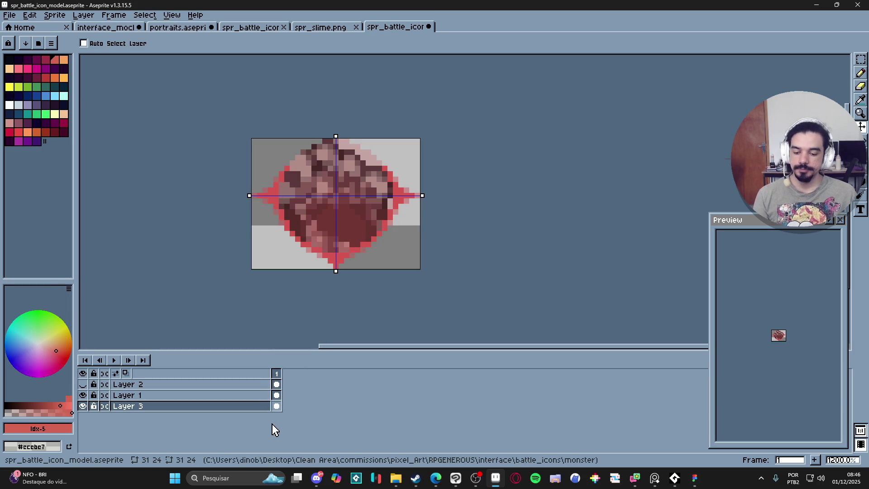
pyautogui.moveTo(243, 408); pyautogui.dragTo(258, 398)
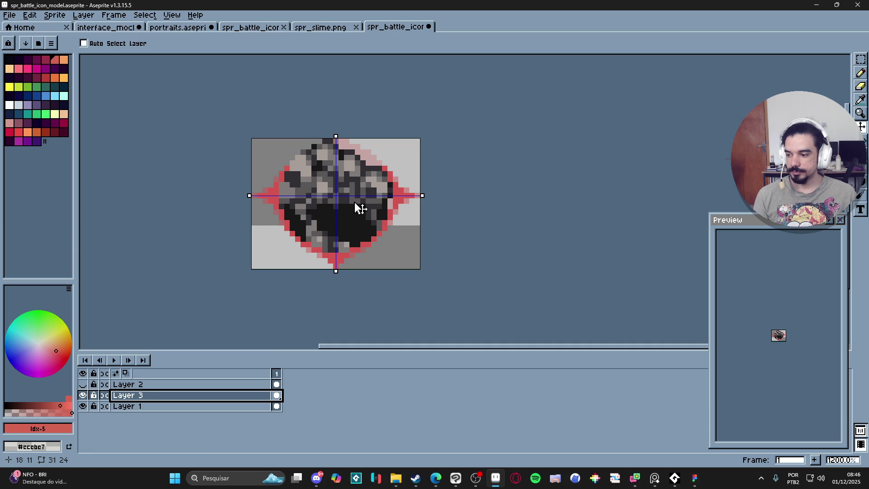
pyautogui.click(83, 395)
pyautogui.click(83, 396)
pyautogui.press('b')
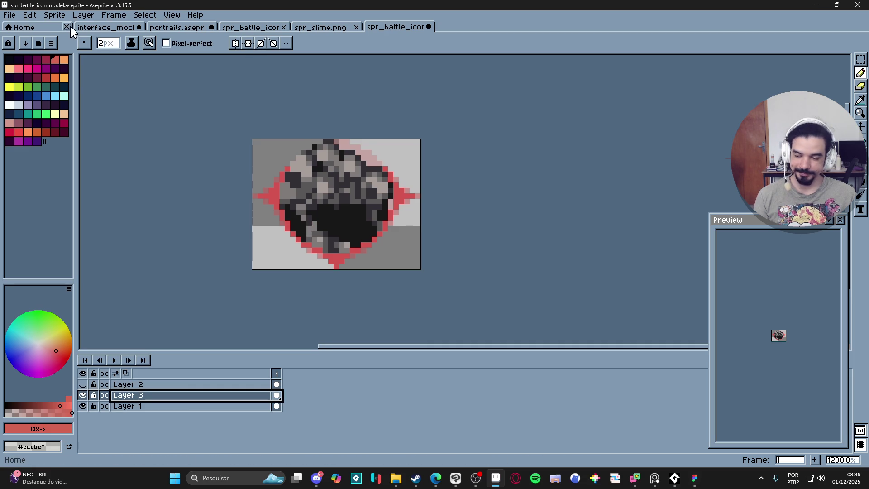
pyautogui.click(10, 15)
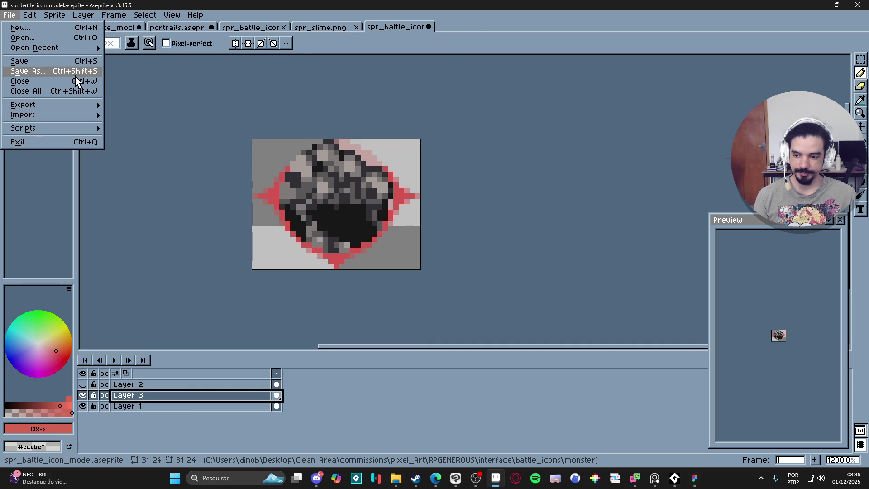
# Save the sprite as PNG named spr_battle_icon_slime.png, overwriting the existing file.
pyautogui.press('Escape')
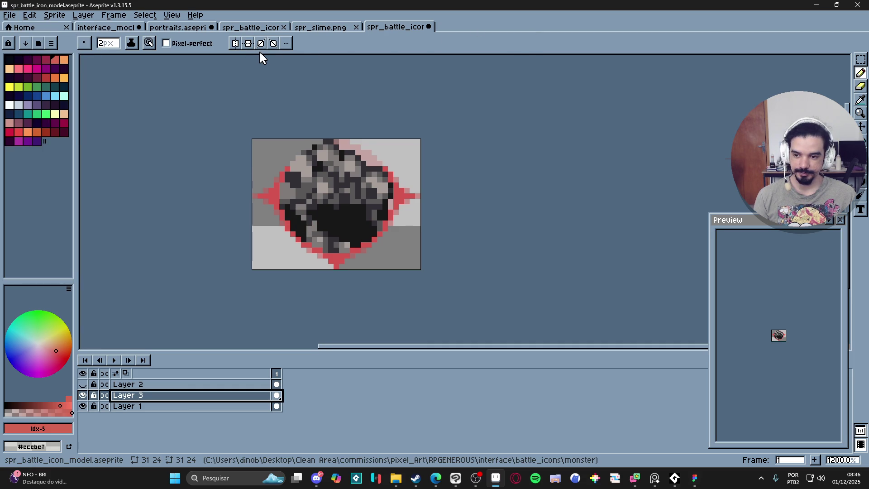
pyautogui.click(9, 15)
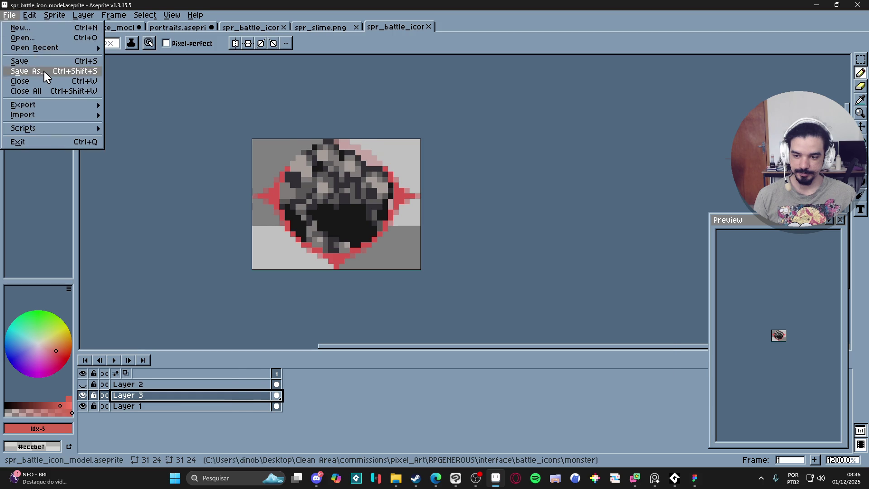
pyautogui.click(45, 72)
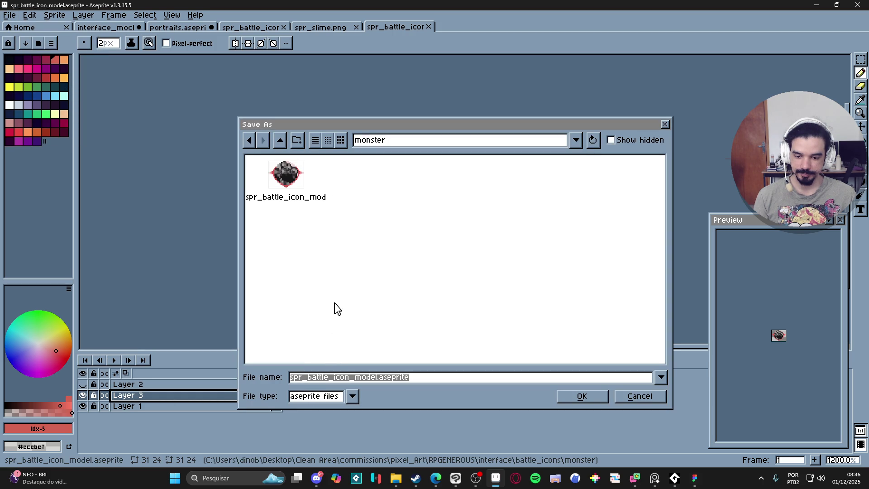
pyautogui.click(307, 197)
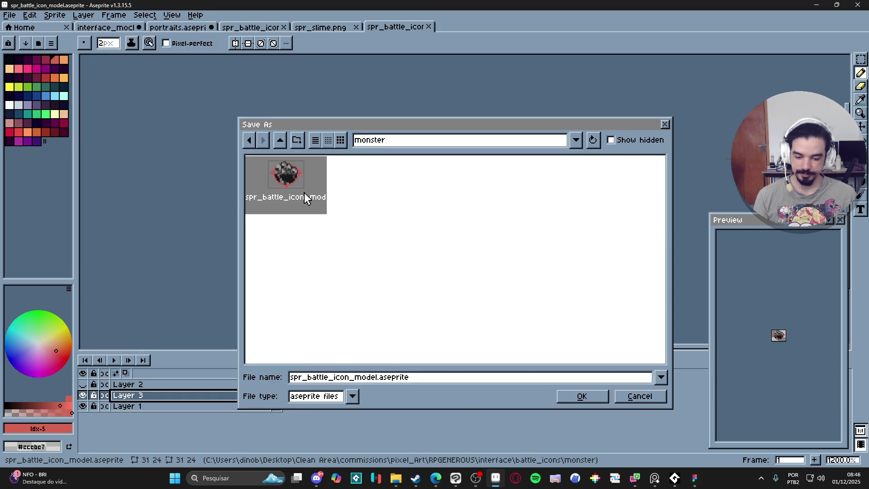
pyautogui.click(317, 397)
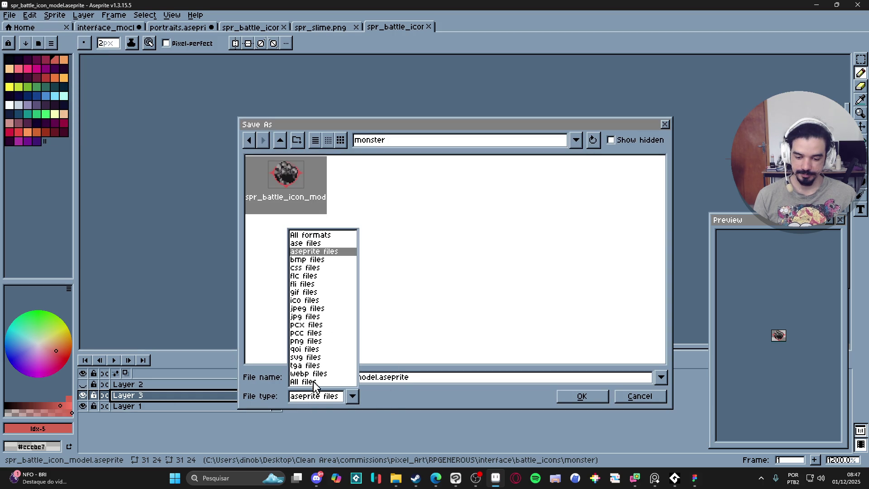
pyautogui.click(310, 342)
pyautogui.doubleClick(375, 378)
pyautogui.write('slime')
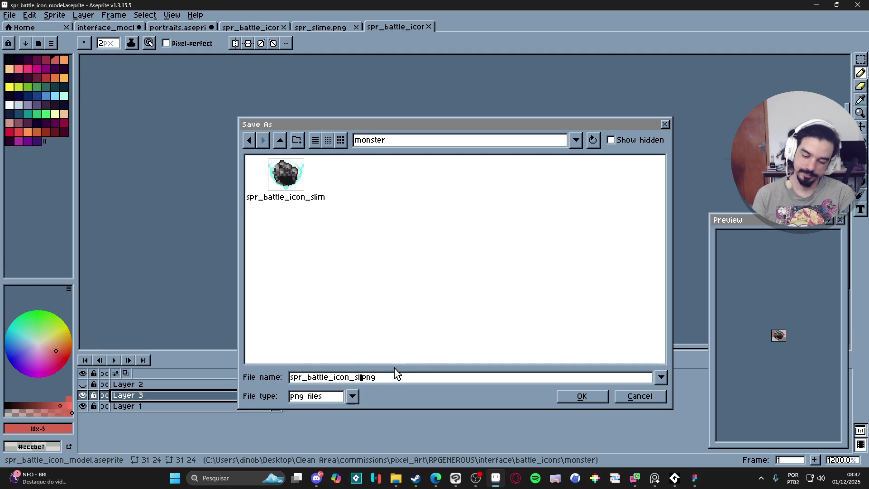
pyautogui.press('Return')
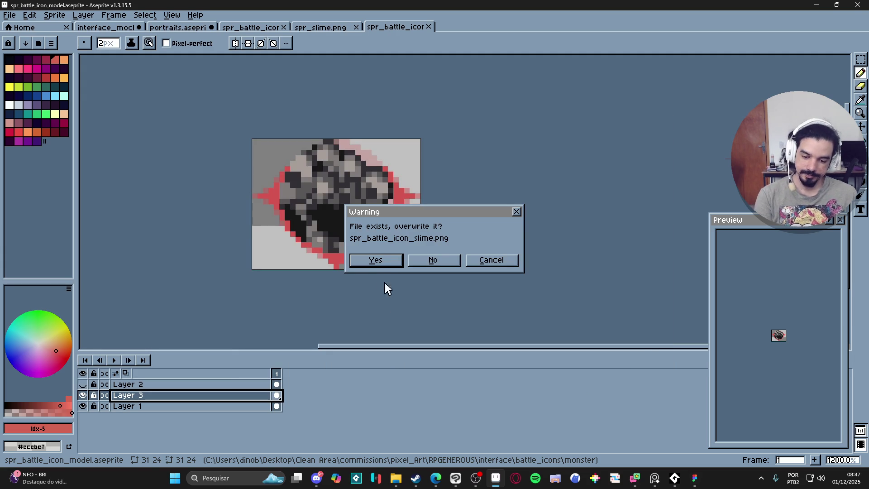
pyautogui.click(376, 261)
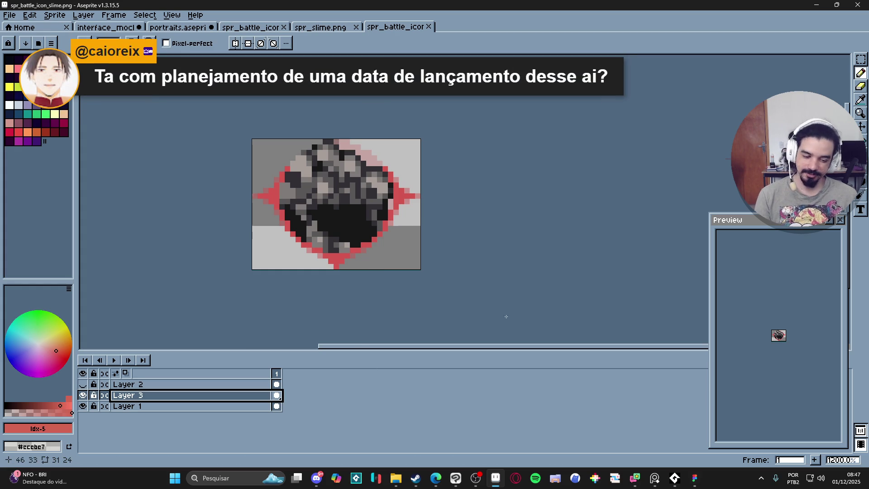
pyautogui.click(362, 219)
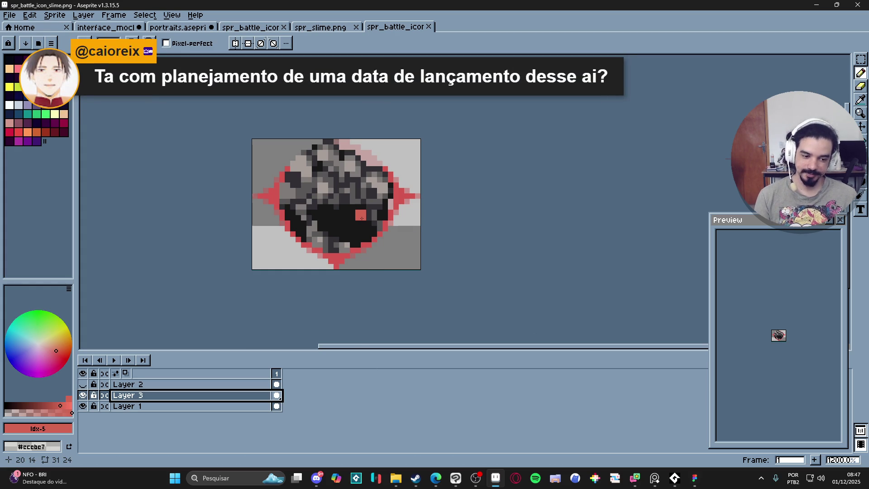
pyautogui.hotkey('ctrl', 'z')
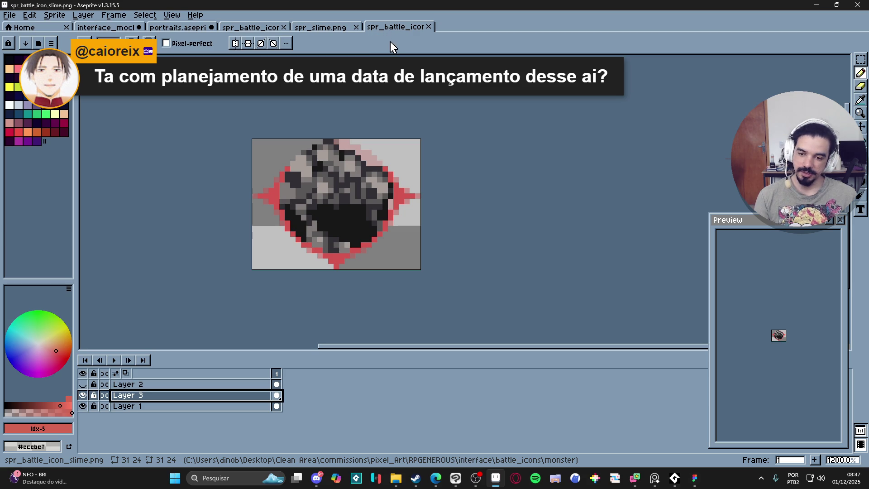
pyautogui.click(317, 27)
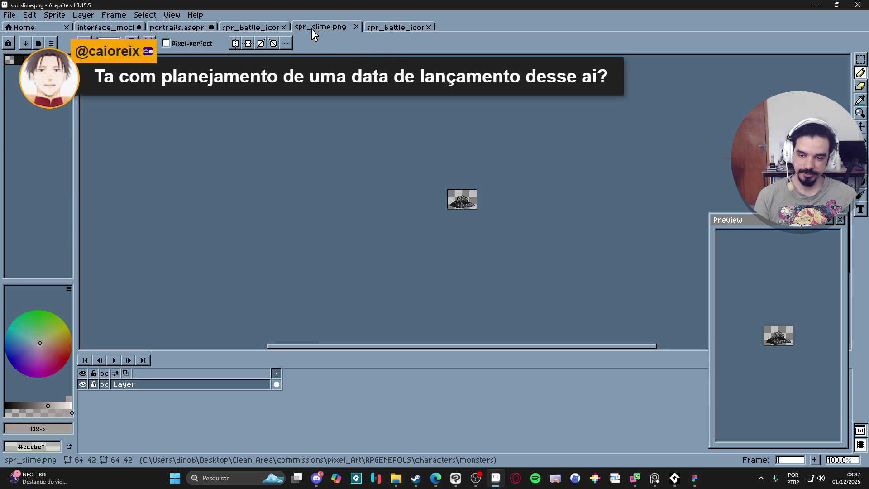
pyautogui.click(397, 27)
pyautogui.click(262, 28)
pyautogui.click(178, 28)
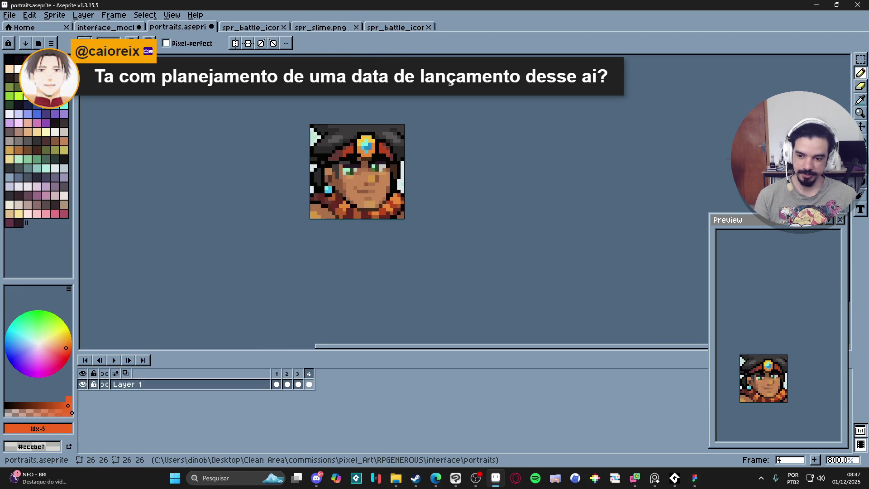
pyautogui.click(106, 27)
pyautogui.click(195, 28)
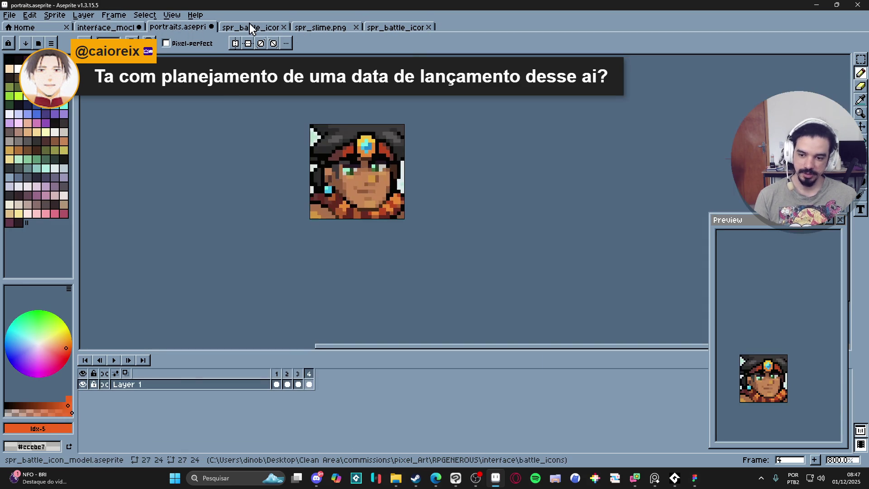
pyautogui.click(251, 28)
pyautogui.click(326, 28)
pyautogui.click(400, 28)
pyautogui.click(251, 28)
pyautogui.click(326, 28)
pyautogui.click(240, 27)
pyautogui.click(178, 28)
pyautogui.click(106, 28)
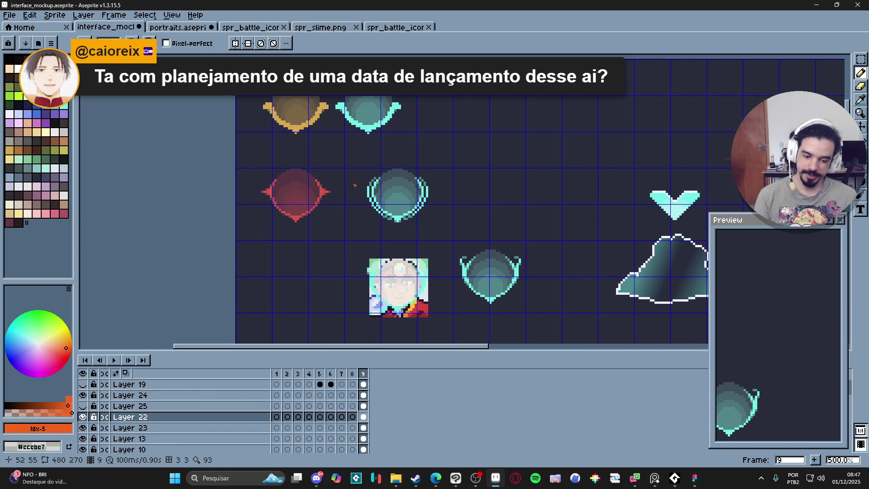
pyautogui.click(400, 28)
pyautogui.click(350, 28)
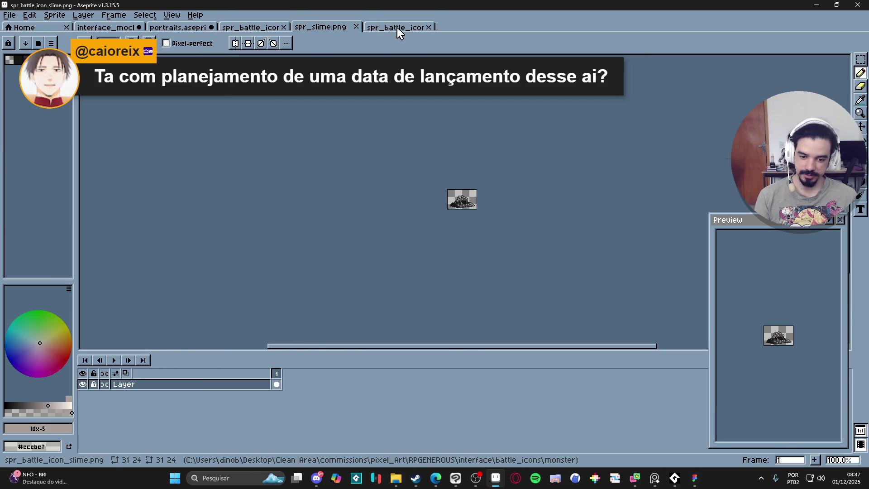
pyautogui.click(398, 28)
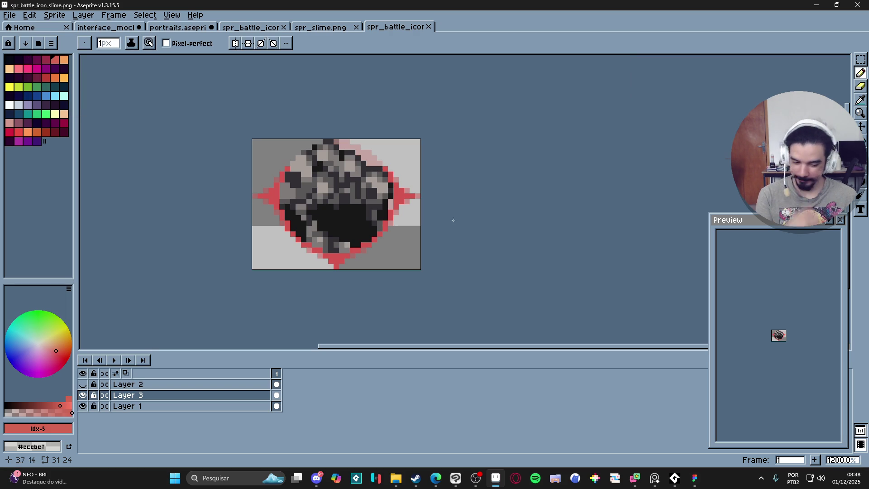
# Import the slime icon PNG from the file browser onto the Figma canvas.
pyautogui.click(694, 480)
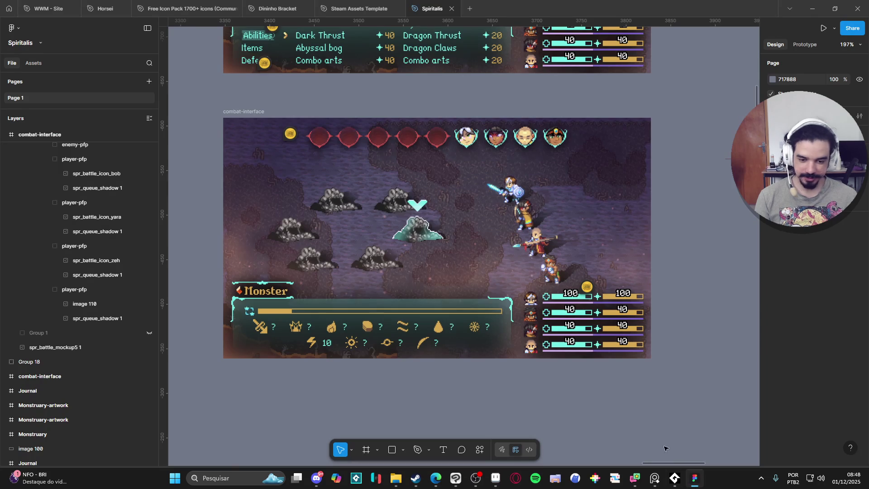
pyautogui.click(396, 479)
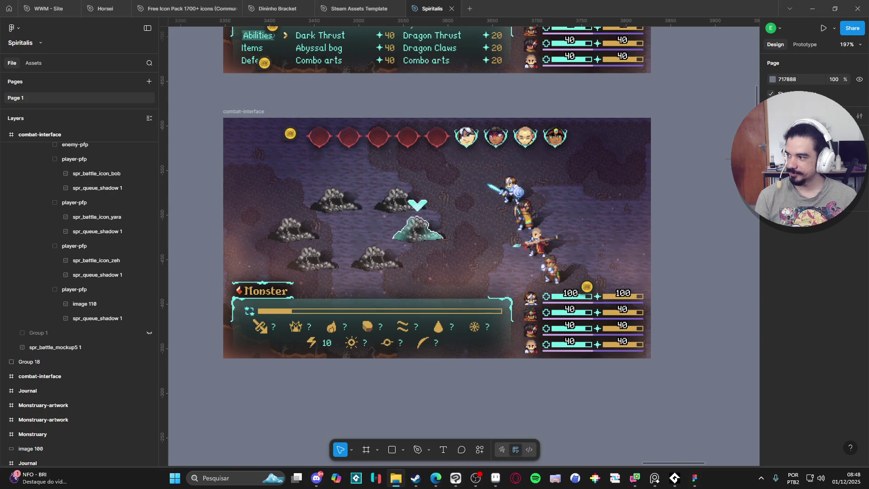
pyautogui.moveTo(168, 272)
pyautogui.mouseDown()
pyautogui.moveTo(704, 217)
pyautogui.moveTo(733, 224)
pyautogui.mouseUp()
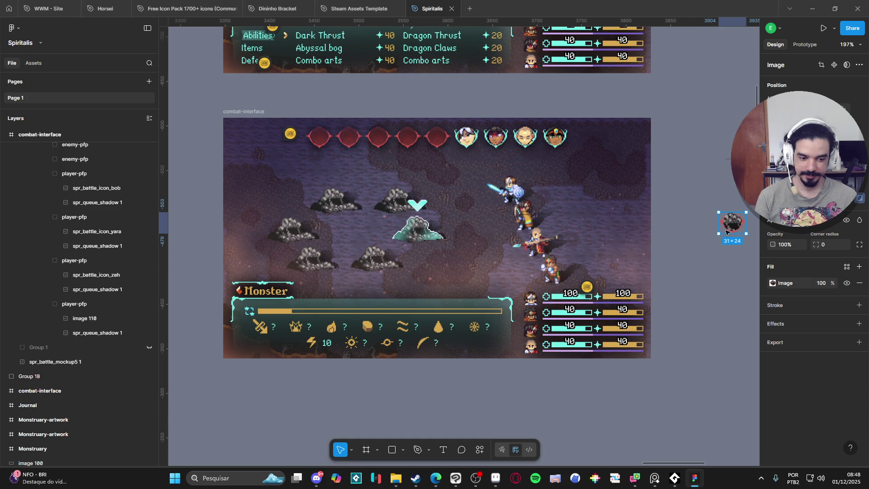
# Paste the slime icon into the fifth enemy-pfp group and delete image 106.
pyautogui.doubleClick(437, 138)
pyautogui.doubleClick(437, 138)
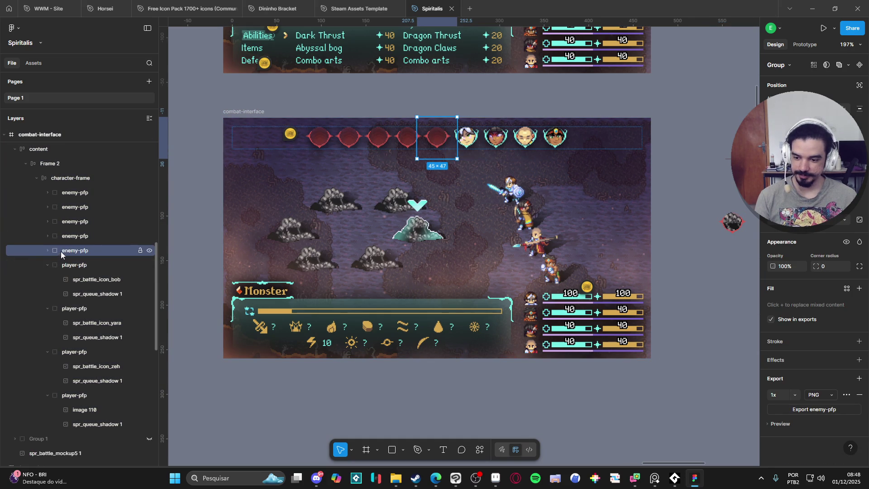
pyautogui.click(48, 251)
pyautogui.hotkey('ctrl', 'v')
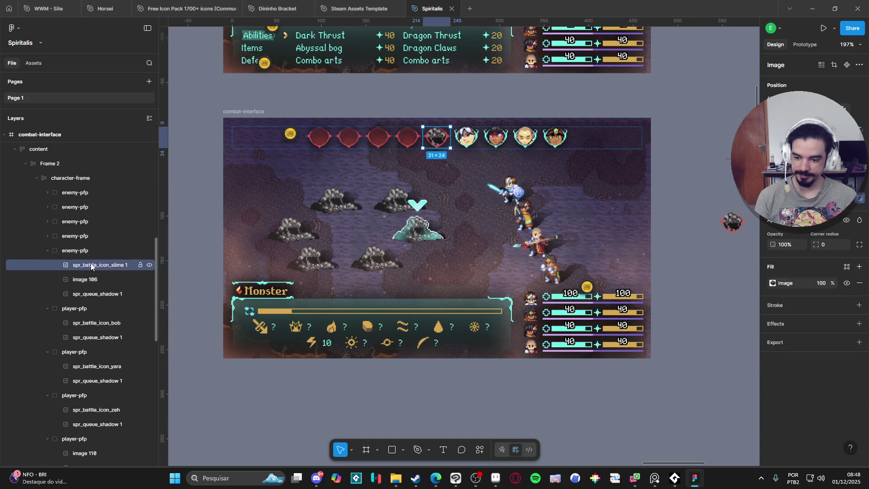
pyautogui.click(90, 280)
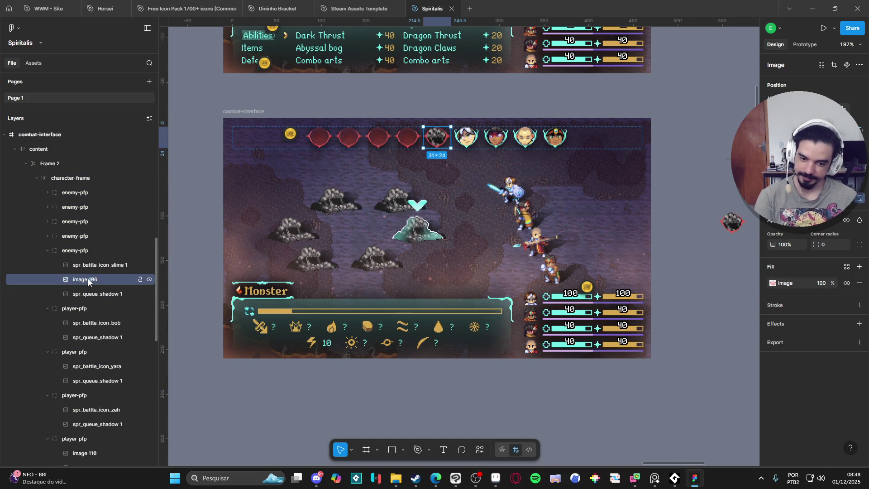
pyautogui.press('Delete')
pyautogui.click(48, 250)
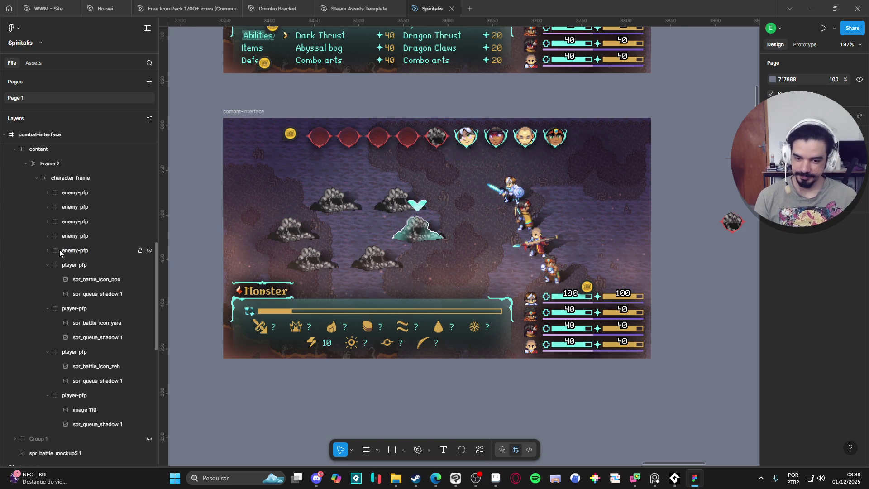
# Delete the four other enemy-pfp groups and duplicate the slime enemy portrait.
pyautogui.click(75, 251)
pyautogui.click(82, 238)
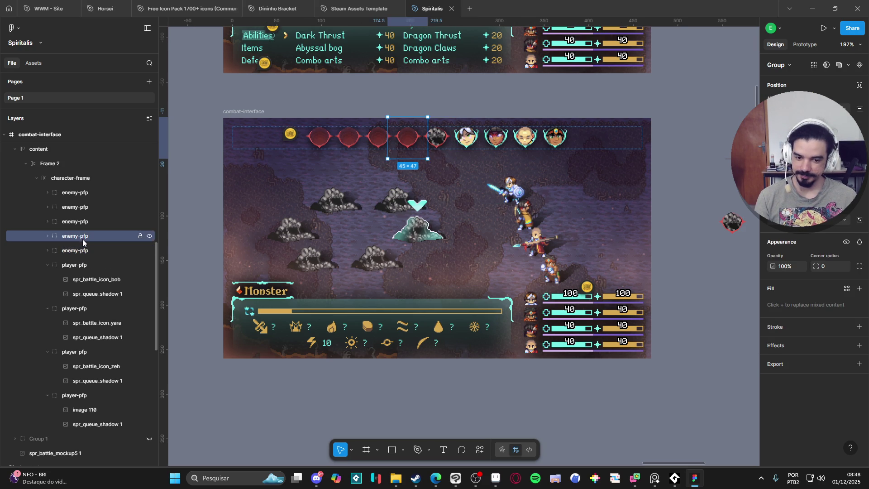
pyautogui.keyDown('shift'); pyautogui.click(92, 192); pyautogui.keyUp('shift')
pyautogui.press('Delete')
pyautogui.click(91, 198)
pyautogui.hotkey('ctrl', 'd')
pyautogui.hotkey('ctrl', 'd')
pyautogui.hotkey('ctrl', 'd')
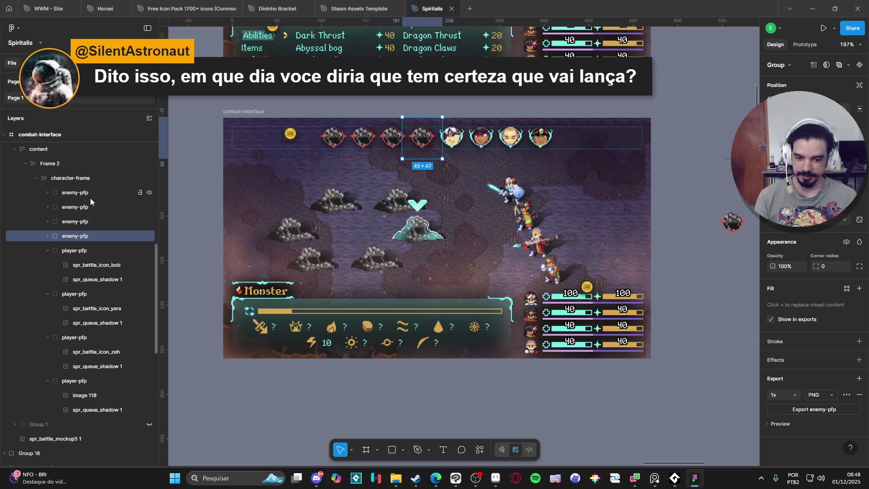
pyautogui.click(663, 228)
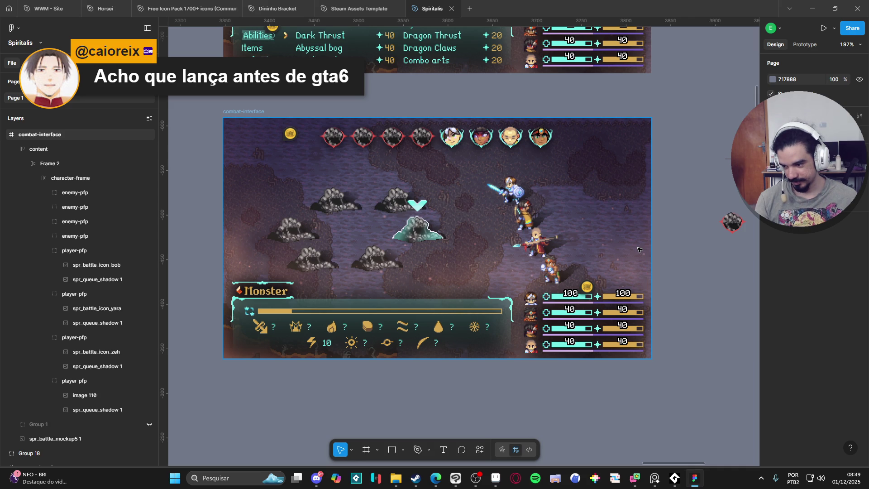
# Move the imported slime icon toward the frame's top-right corner, then delete it.
pyautogui.rightClick(638, 249)
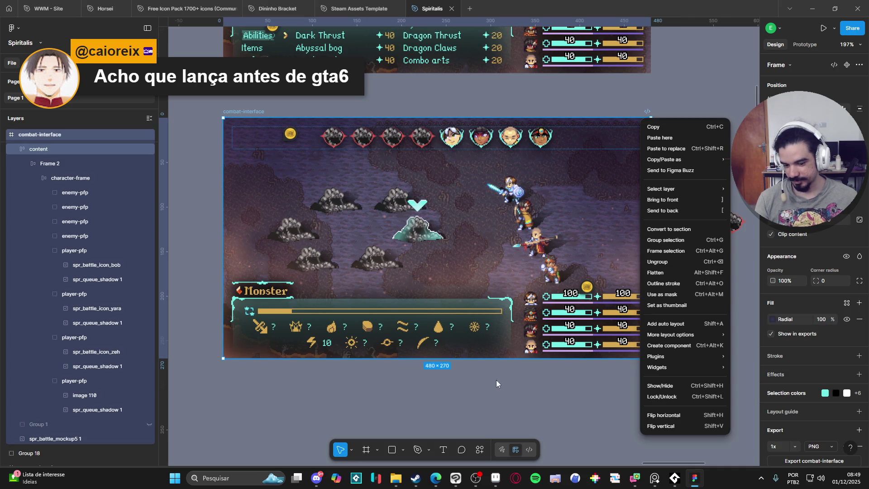
pyautogui.click(483, 389)
pyautogui.click(483, 390)
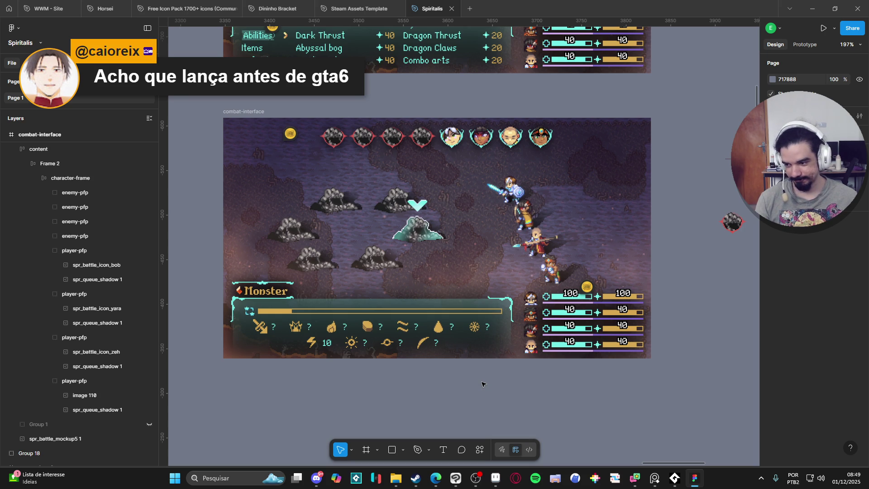
pyautogui.click(738, 222)
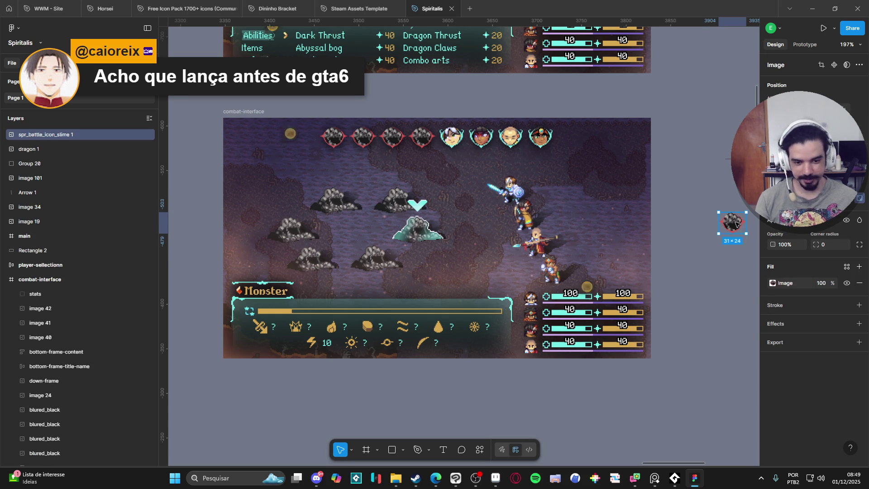
pyautogui.hscroll(1, 706, 279)
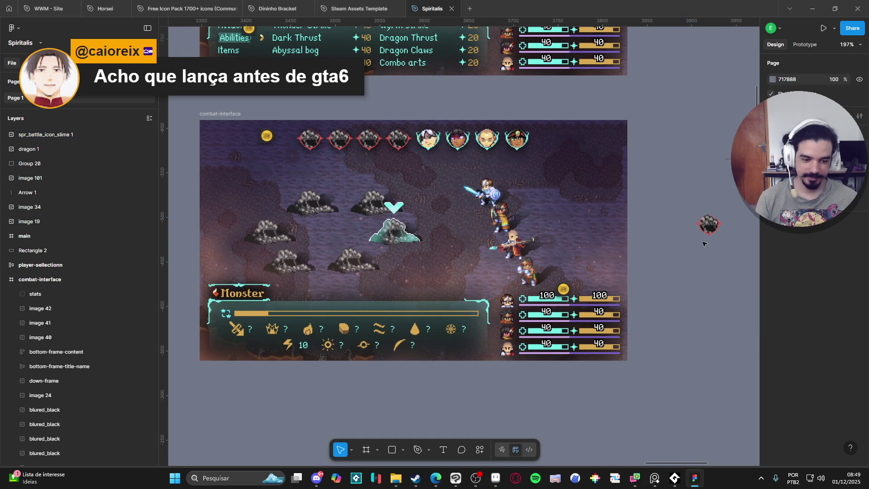
pyautogui.moveTo(705, 234)
pyautogui.mouseDown()
pyautogui.moveTo(603, 107)
pyautogui.moveTo(645, 136)
pyautogui.mouseUp()
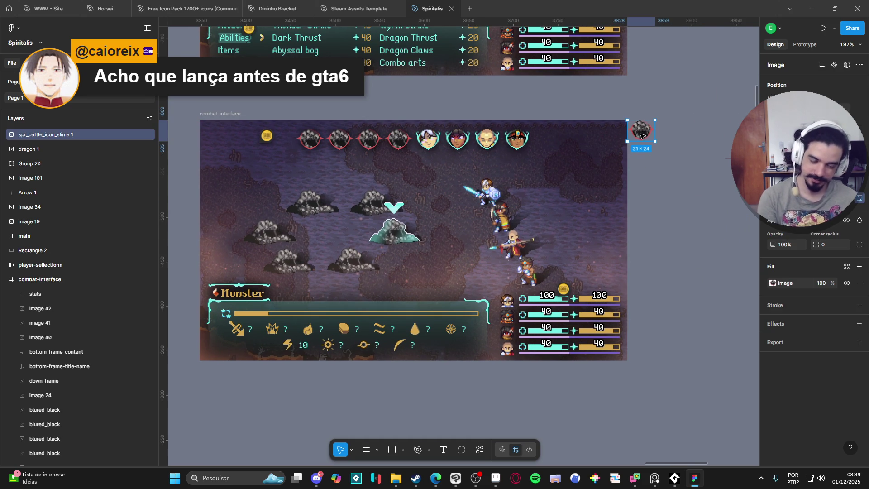
pyautogui.press('Delete')
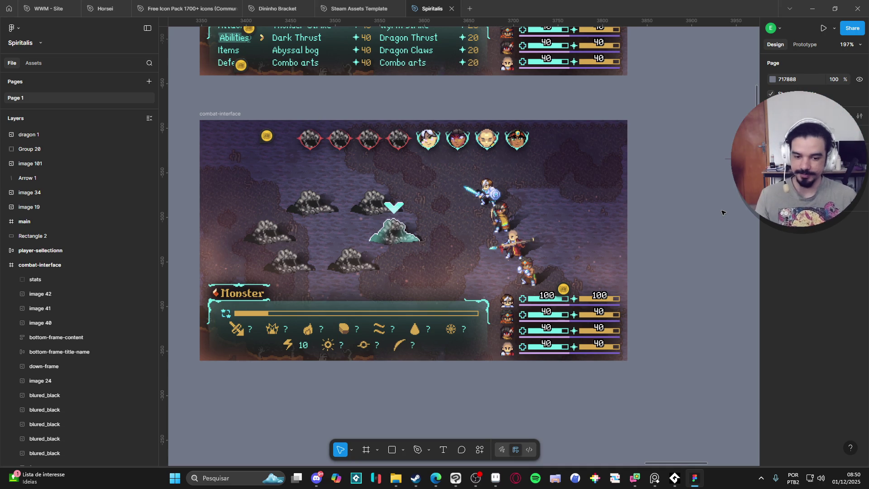
pyautogui.click(436, 477)
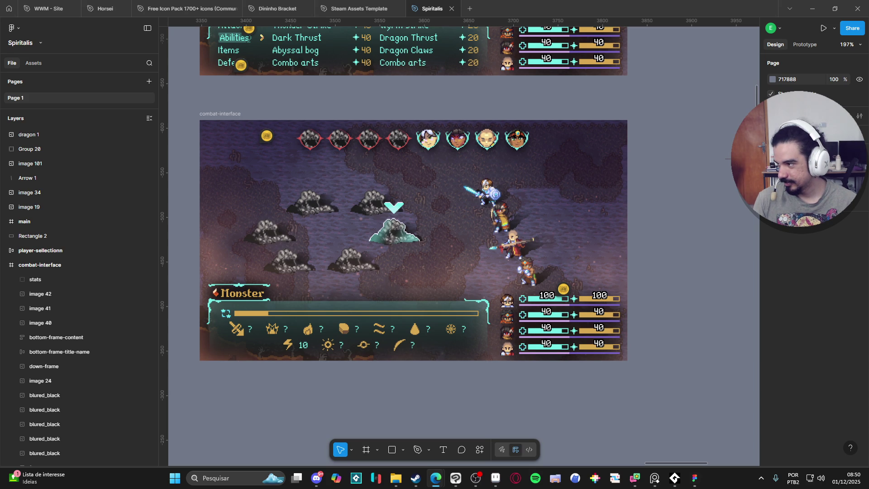
pyautogui.click(655, 146)
pyautogui.moveTo(268, 140)
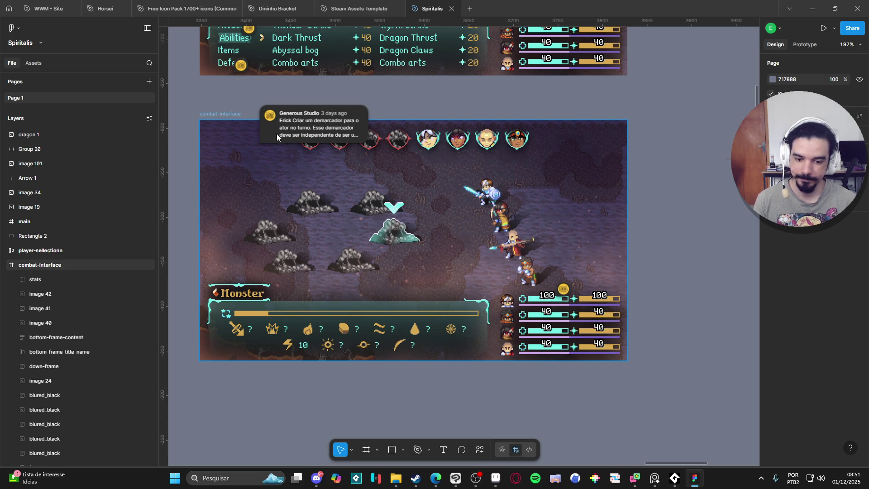
# Read the comment thread on the combat-interface frame and close it.
pyautogui.scroll(1, 273, 135)
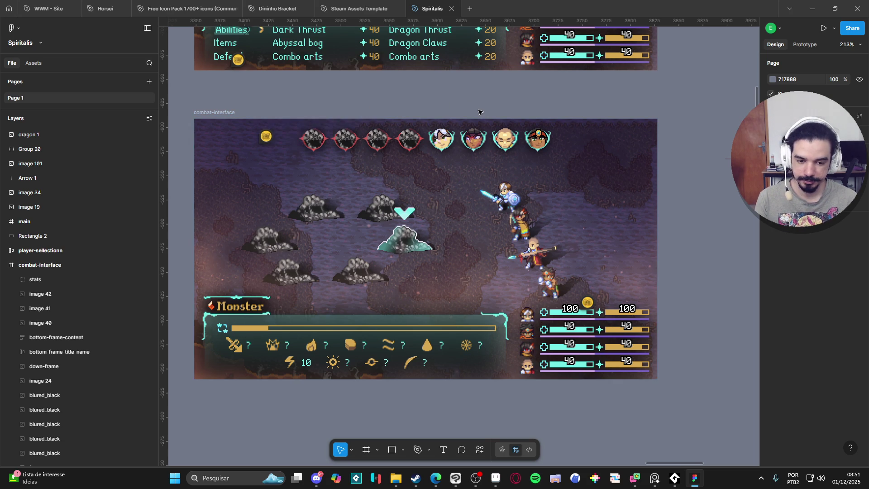
pyautogui.moveTo(489, 110); pyautogui.dragTo(544, 110)
pyautogui.moveTo(318, 139)
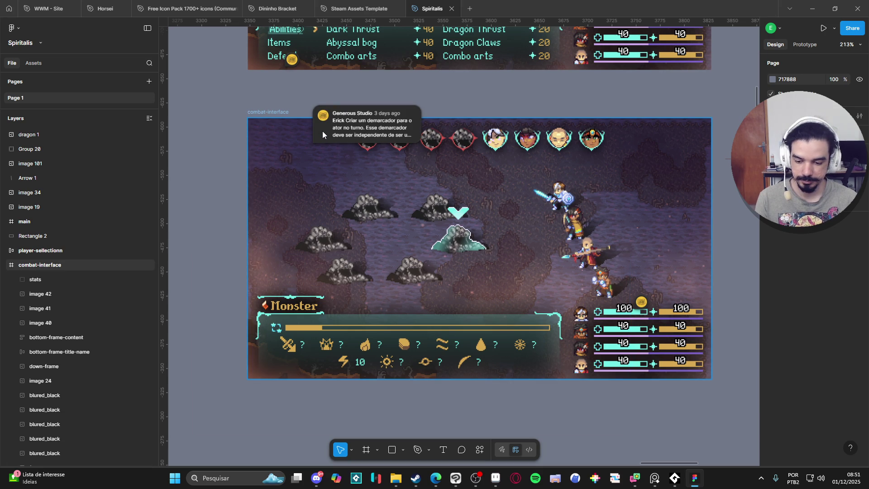
pyautogui.click(322, 132)
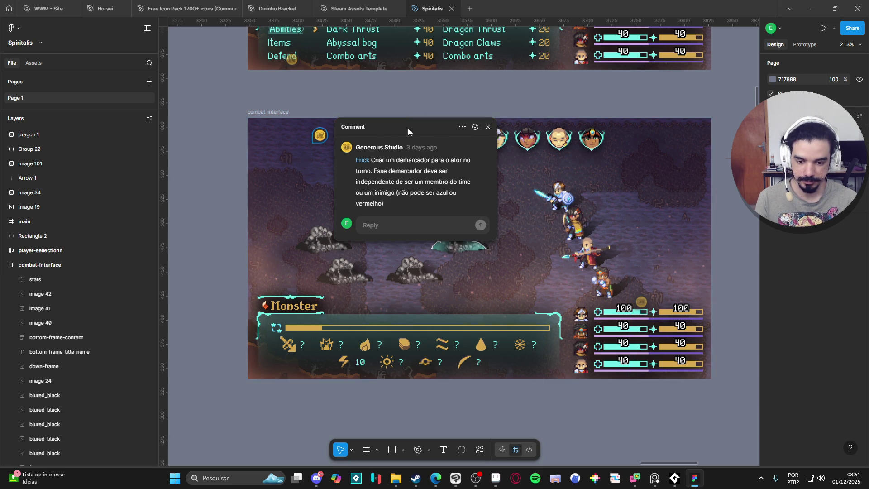
pyautogui.click(488, 127)
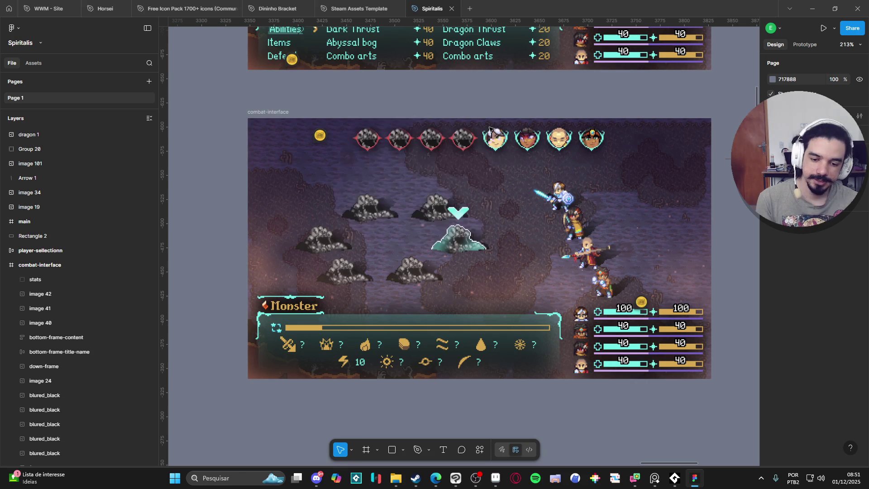
# Zoom around the frames to bring the Yara panel into view, then switch to Aseprite.
pyautogui.scroll(-3, 490, 127)
pyautogui.moveTo(408, 149); pyautogui.dragTo(399, 256)
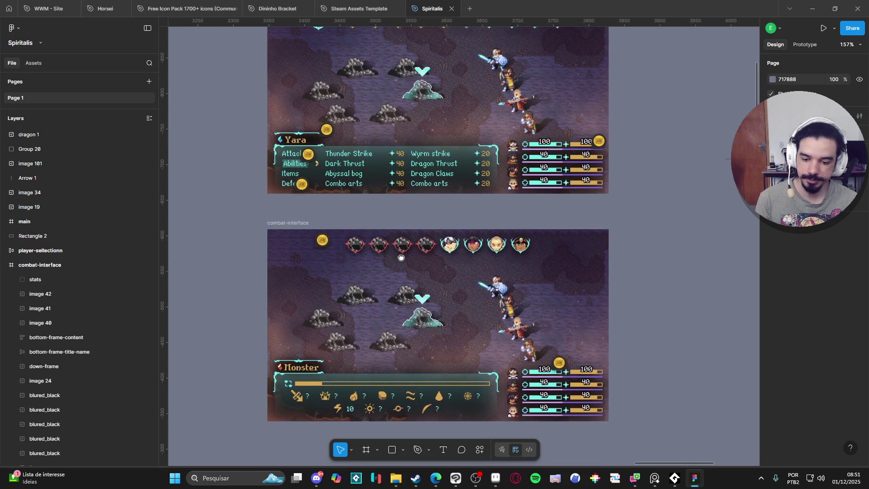
pyautogui.scroll(-2, 453, 258)
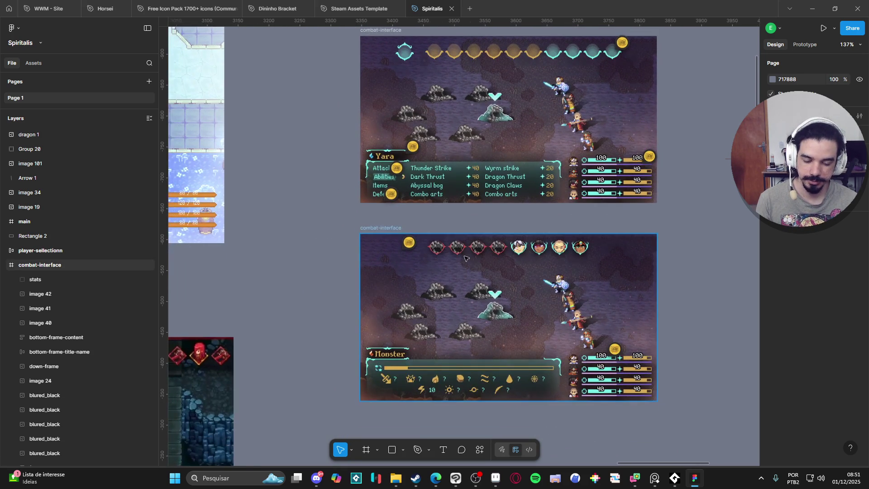
pyautogui.scroll(5, 464, 258)
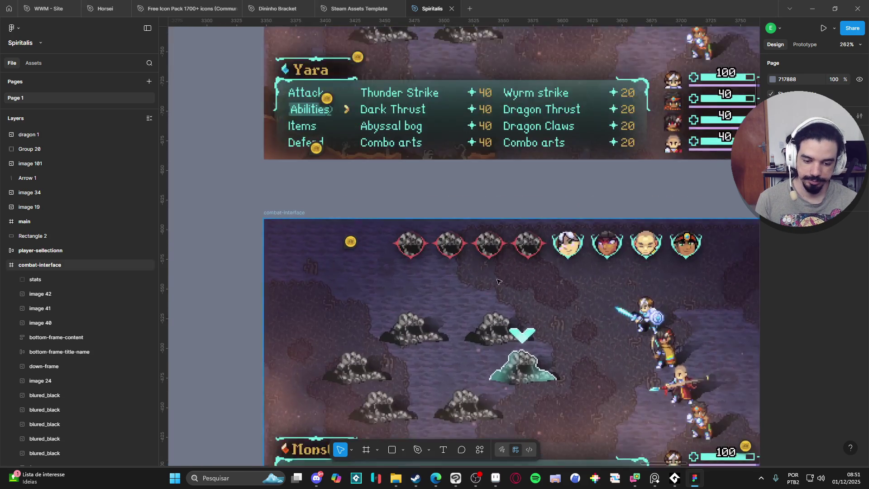
pyautogui.scroll(-5, 496, 280)
pyautogui.click(496, 478)
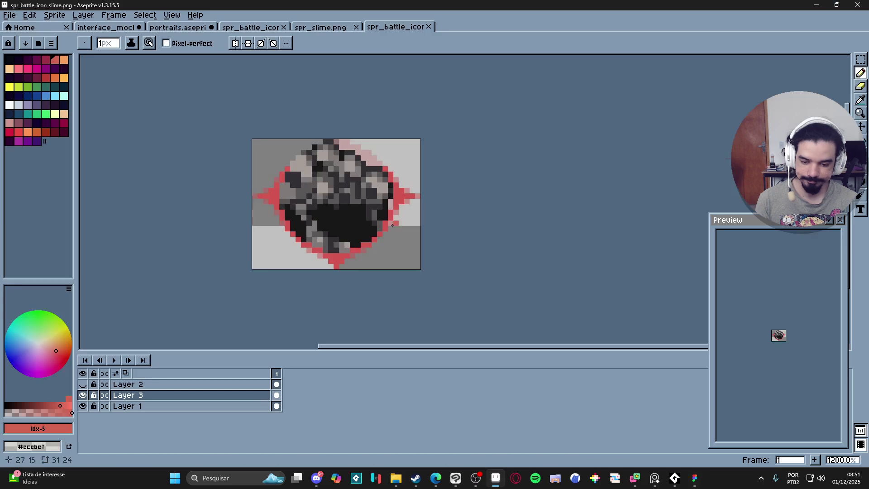
# In the interface mockup, hide the grid and Layer 23's square portrait.
pyautogui.click(179, 27)
pyautogui.click(107, 27)
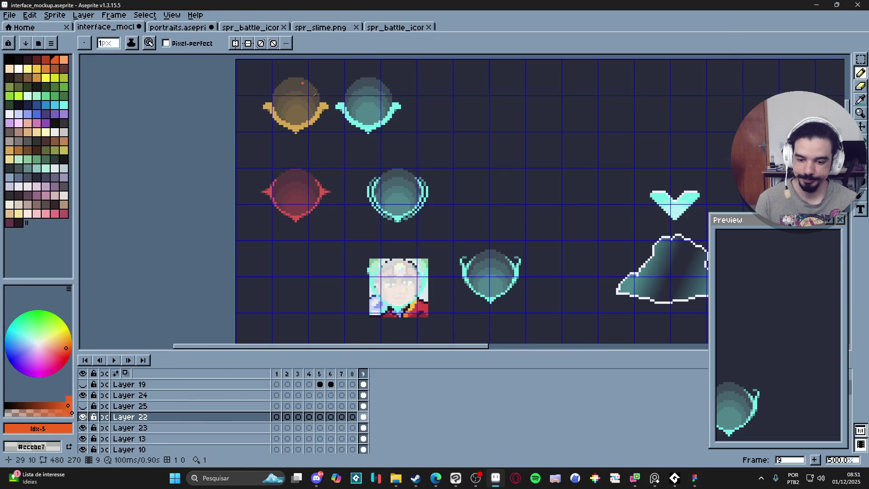
pyautogui.scroll(-2, 375, 262)
pyautogui.press("ctrl+'")
pyautogui.scroll(1, 376, 263)
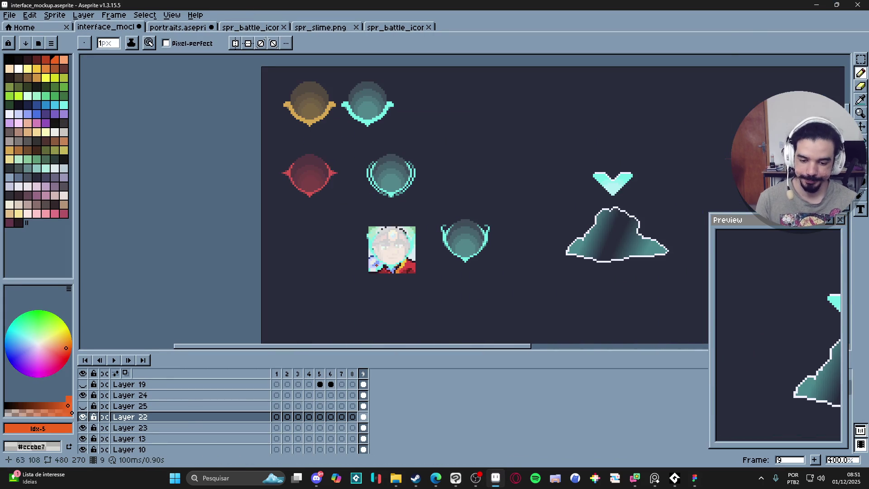
pyautogui.press('v')
pyautogui.keyDown('ctrl'); pyautogui.click(381, 267); pyautogui.keyUp('ctrl')
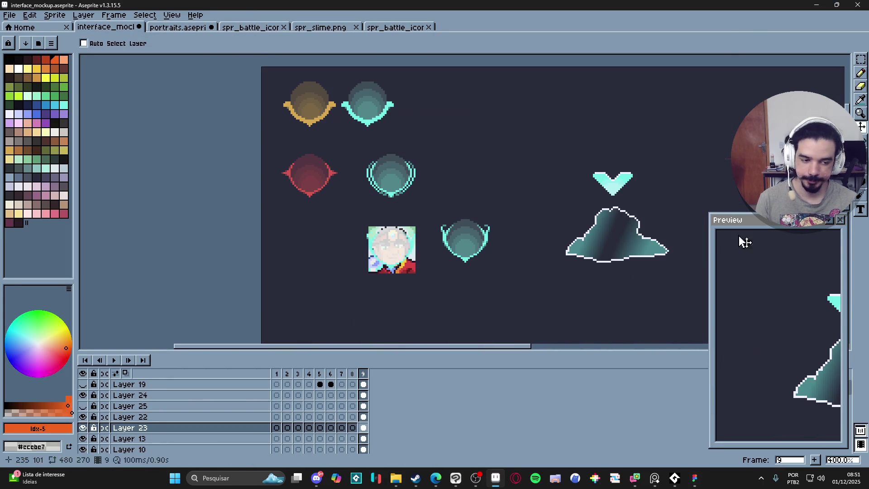
pyautogui.click(83, 427)
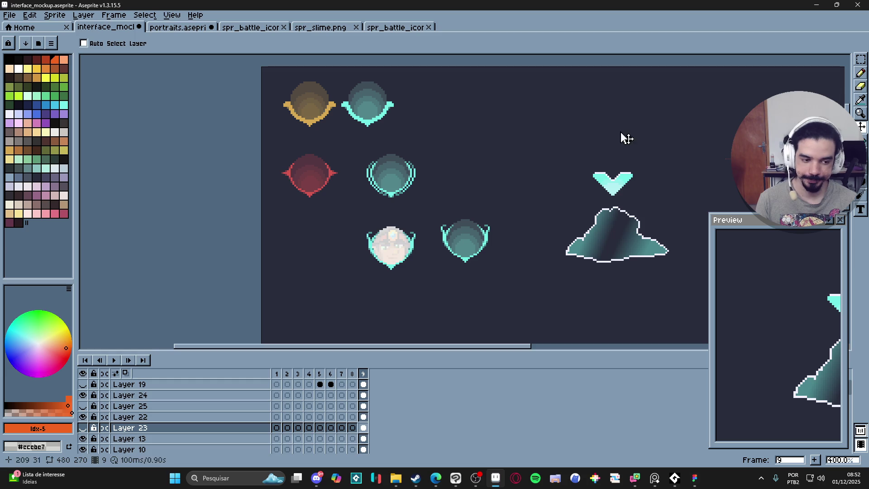
# Clear the pale portrait from Layer 24 with a rectangular selection.
pyautogui.keyDown('ctrl'); pyautogui.click(394, 249); pyautogui.keyUp('ctrl')
pyautogui.moveTo(861, 60); pyautogui.dragTo(804, 65)
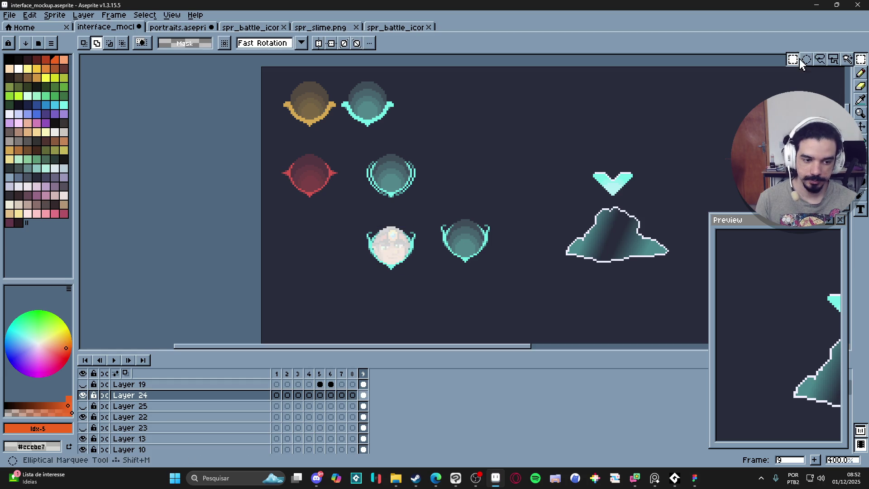
pyautogui.moveTo(355, 222); pyautogui.dragTo(427, 276)
pyautogui.press('Delete')
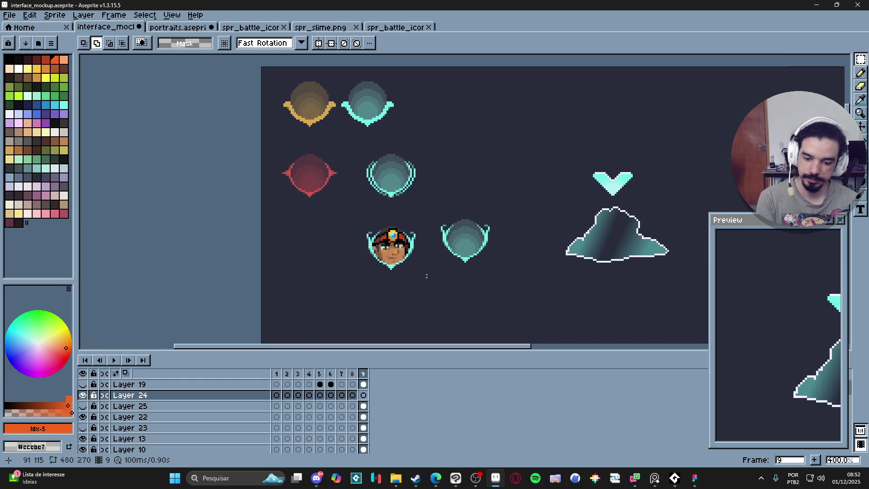
# Try erasing the hero portrait on Layer 22, undo it, and drop the selection.
pyautogui.press('v')
pyautogui.keyDown('ctrl'); pyautogui.click(428, 263); pyautogui.keyUp('ctrl')
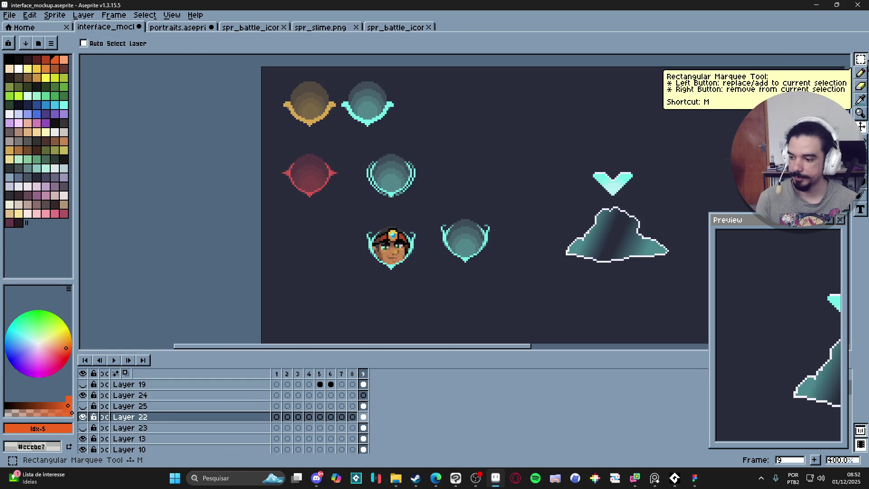
pyautogui.click(861, 60)
pyautogui.moveTo(359, 219); pyautogui.dragTo(419, 281)
pyautogui.press('Delete')
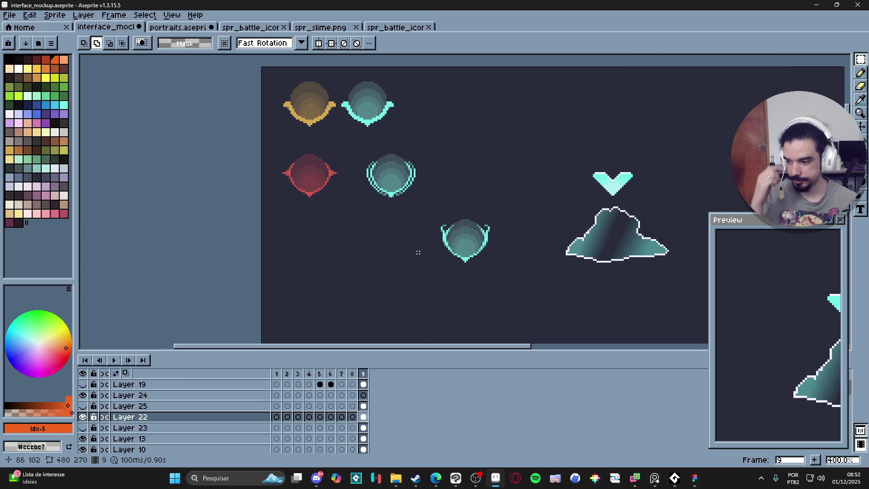
pyautogui.hotkey('ctrl', 'z')
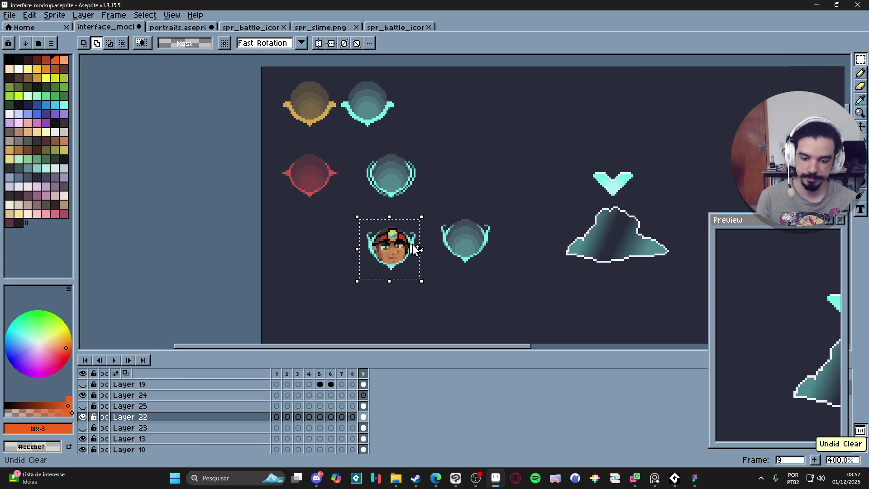
pyautogui.hotkey('ctrl', 'd')
pyautogui.press('v')
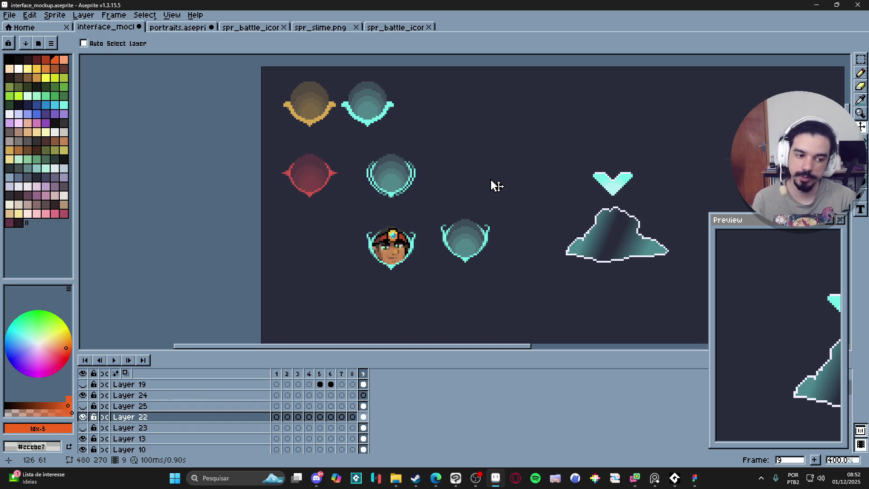
pyautogui.press('m')
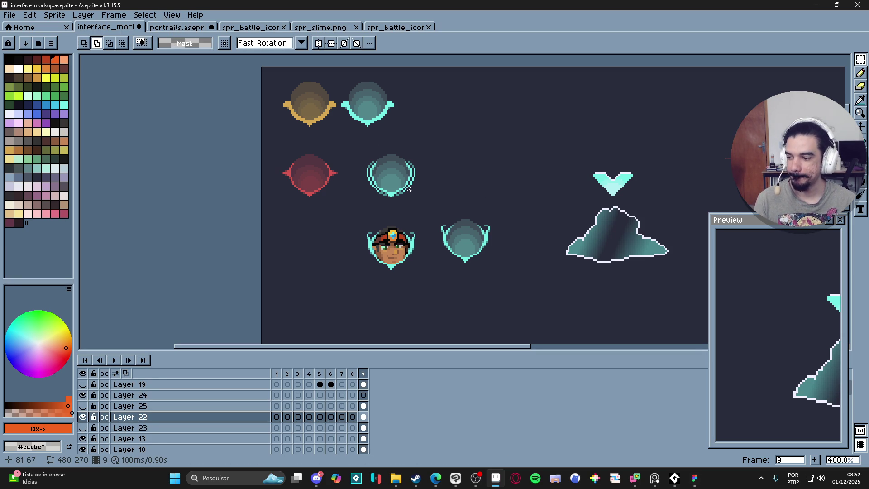
# Flip through the open sprites and settle on the interface mockup view.
pyautogui.click(174, 28)
pyautogui.click(251, 28)
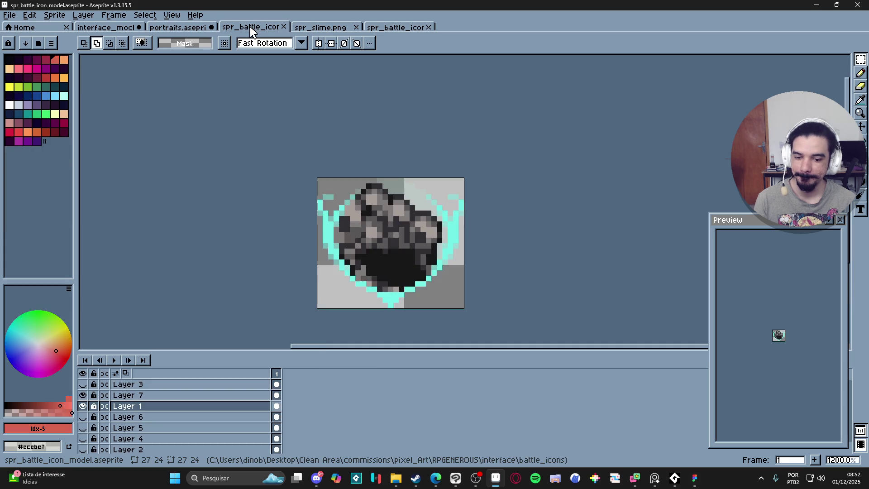
pyautogui.click(330, 29)
pyautogui.click(374, 29)
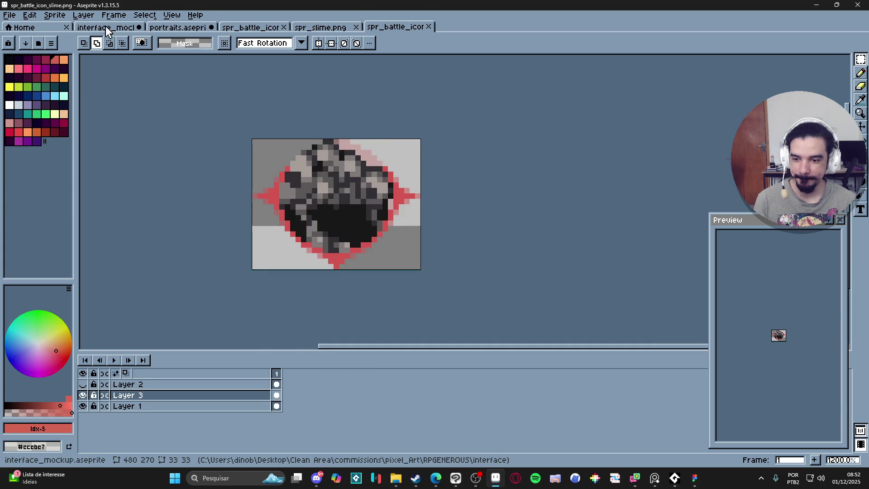
pyautogui.click(111, 28)
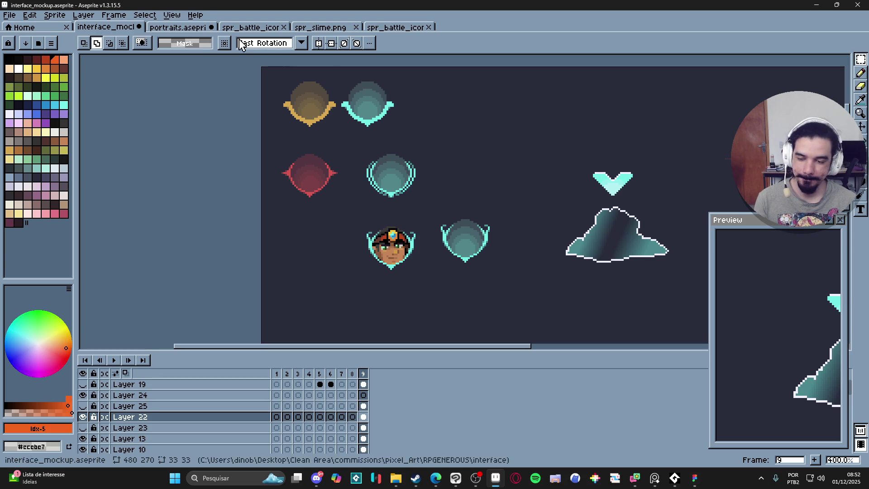
pyautogui.click(201, 27)
pyautogui.hotkey('ctrl', 'shift', 'Tab')
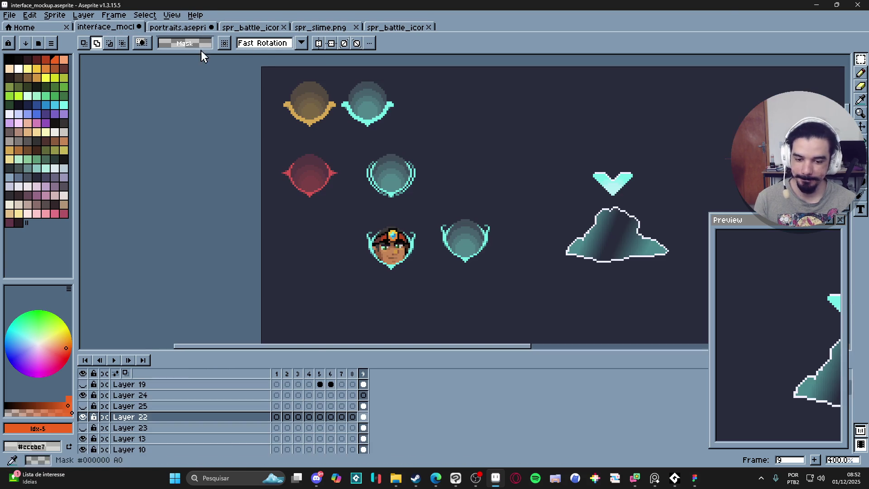
pyautogui.moveTo(375, 180); pyautogui.dragTo(374, 180)
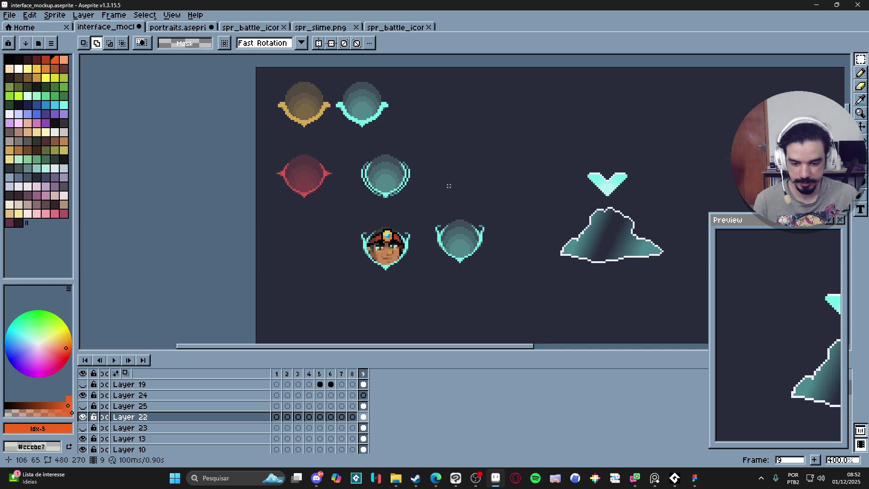
pyautogui.scroll(2, 395, 158)
pyautogui.scroll(1, 397, 178)
pyautogui.scroll(-4, 407, 181)
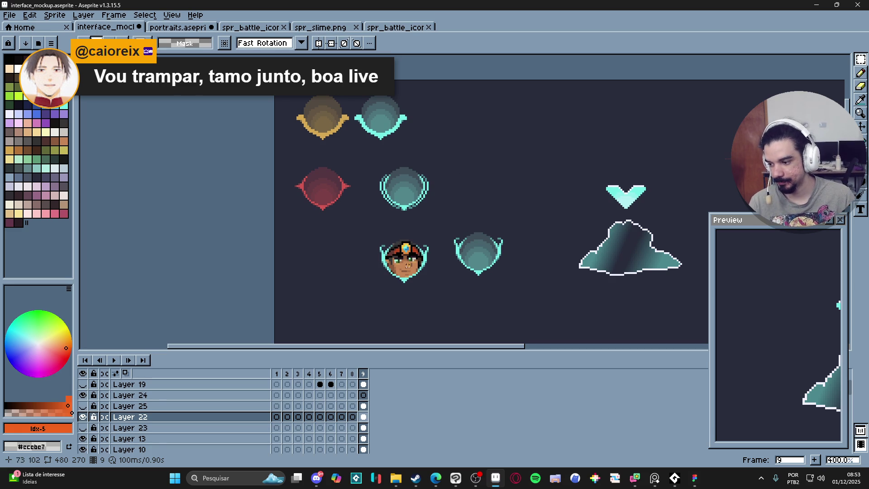
# Cycle the sprites again and make Layer 7 active in the battle icon model.
pyautogui.click(401, 28)
pyautogui.click(335, 30)
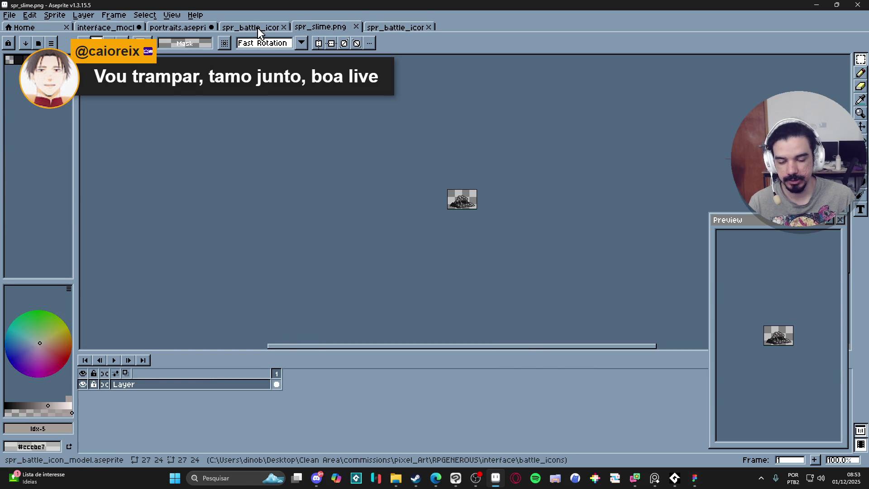
pyautogui.click(251, 28)
pyautogui.click(171, 28)
pyautogui.click(116, 32)
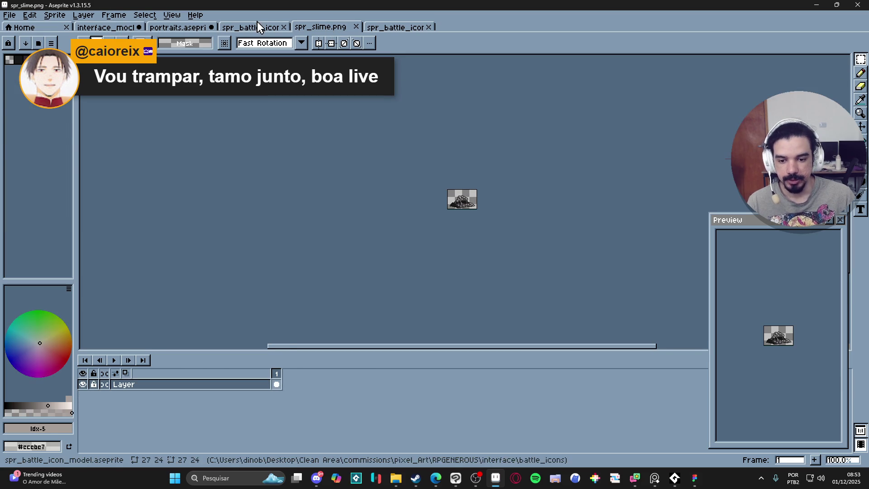
pyautogui.click(251, 27)
pyautogui.keyDown('ctrl'); pyautogui.click(390, 240); pyautogui.keyUp('ctrl')
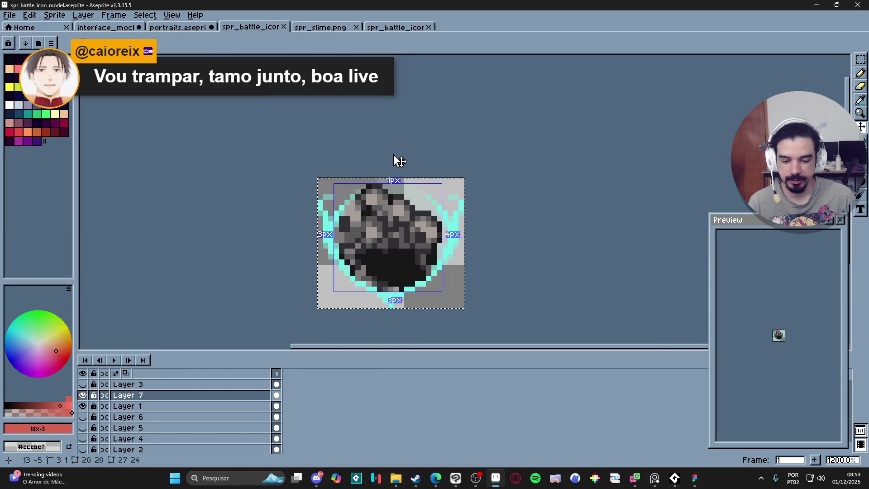
# Try the rock inside the mockup's teal ring, then return to the battle icon model.
pyautogui.click(105, 27)
pyautogui.scroll(5, 378, 217)
pyautogui.moveTo(322, 227); pyautogui.dragTo(319, 234)
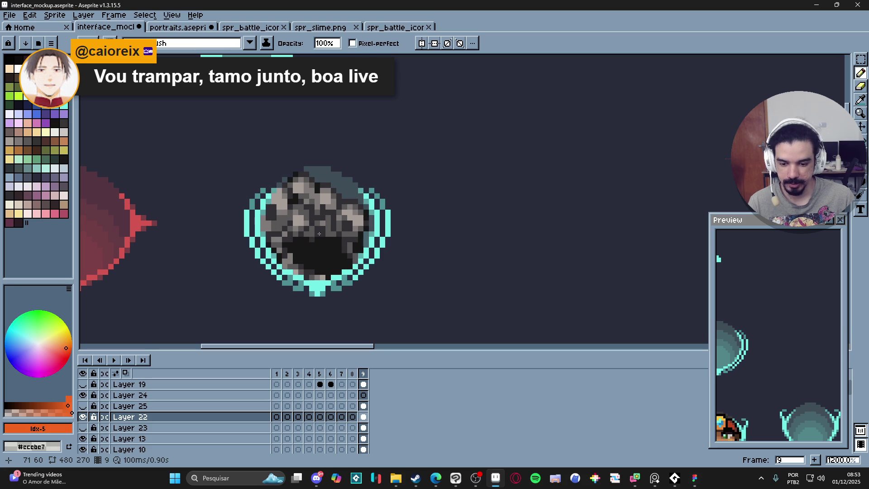
pyautogui.scroll(-4, 318, 234)
pyautogui.hscroll(-3, 239, 229)
pyautogui.scroll(2, 239, 229)
pyautogui.scroll(-2, 347, 193)
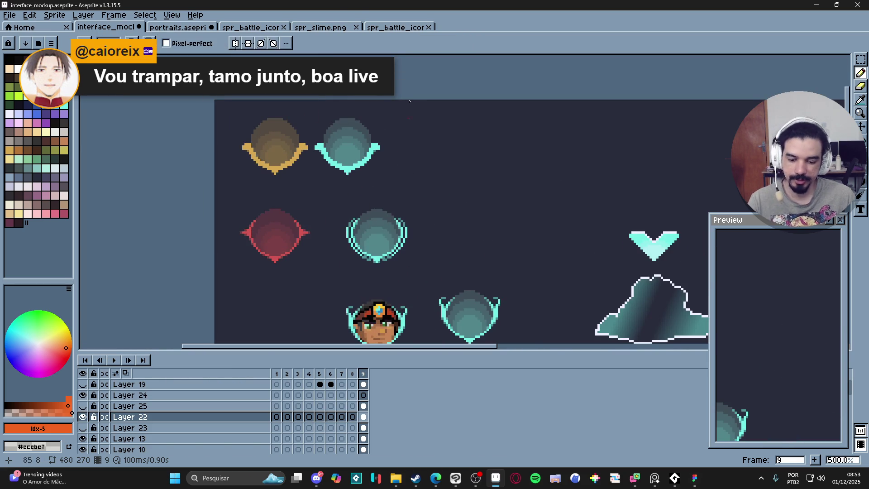
pyautogui.click(334, 27)
pyautogui.click(274, 28)
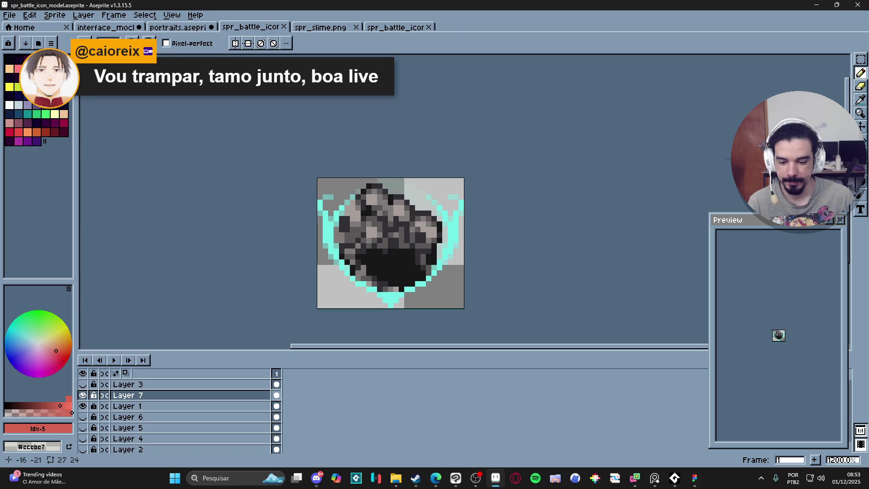
# In the battle icon model, hide the rock layer and show the hero face on Layer 1.
pyautogui.click(179, 28)
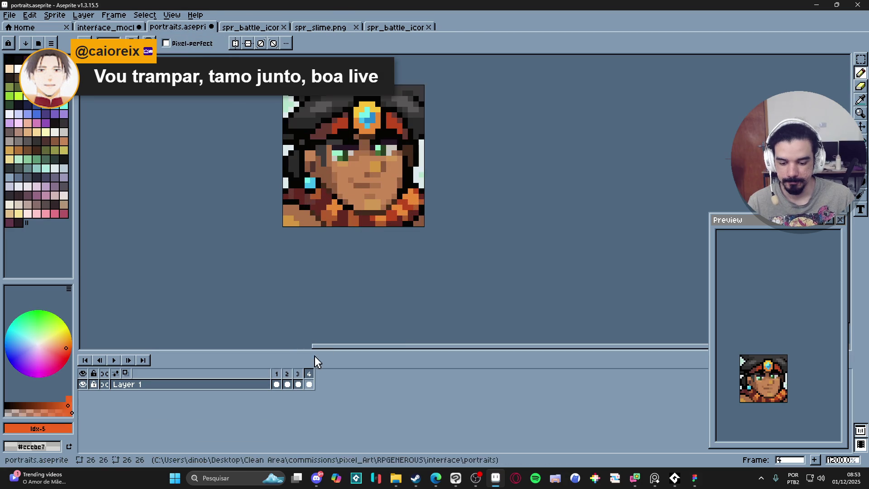
pyautogui.click(345, 27)
pyautogui.click(242, 28)
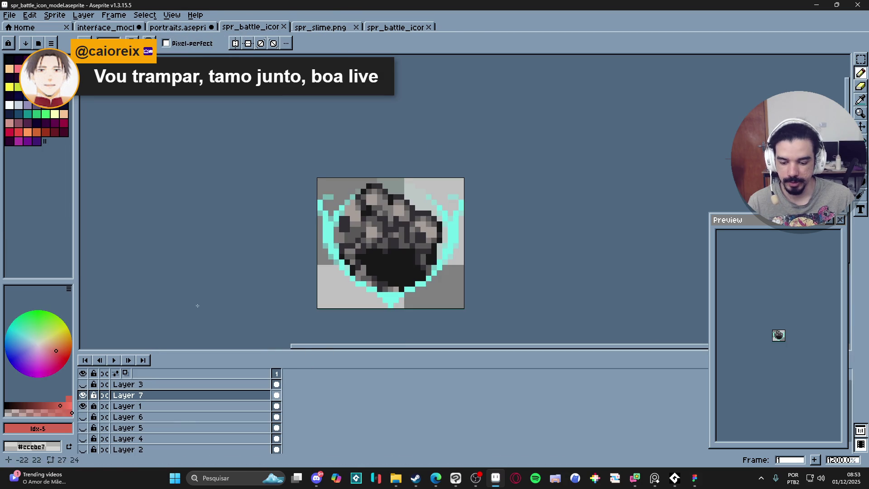
pyautogui.click(83, 397)
pyautogui.click(83, 384)
pyautogui.click(83, 384)
pyautogui.click(82, 406)
pyautogui.click(82, 406)
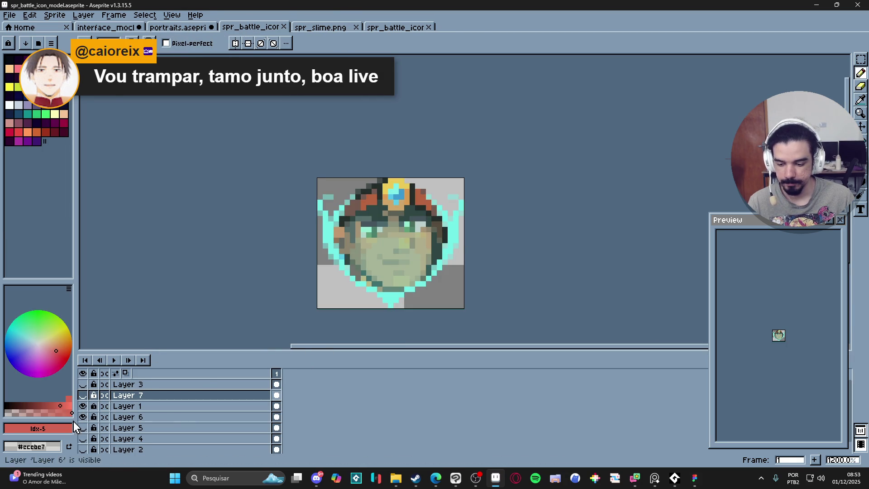
pyautogui.click(82, 407)
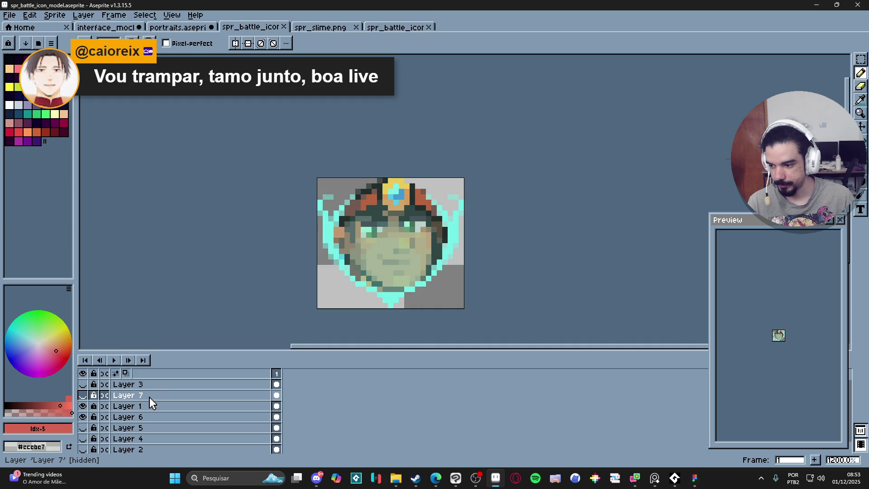
# Move Layer 6 above Layer 1 for brown skin, then show the interface mockup.
pyautogui.click(150, 406)
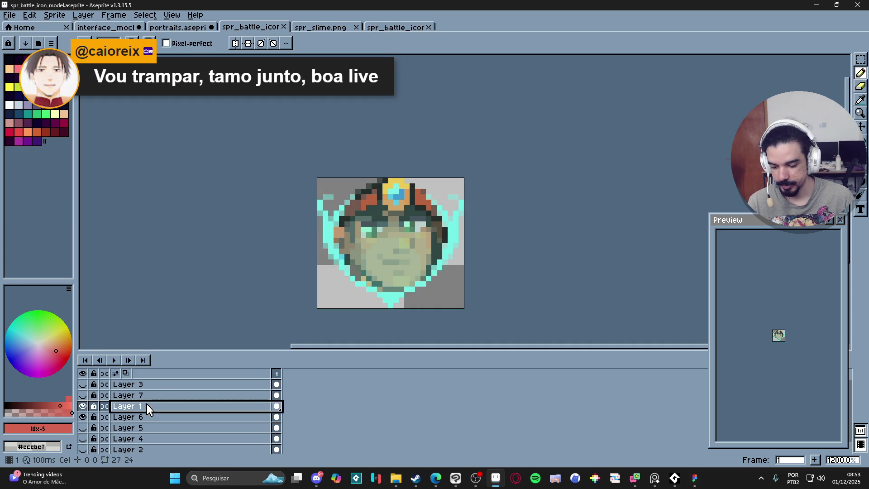
pyautogui.click(171, 418)
pyautogui.moveTo(172, 422); pyautogui.dragTo(140, 404)
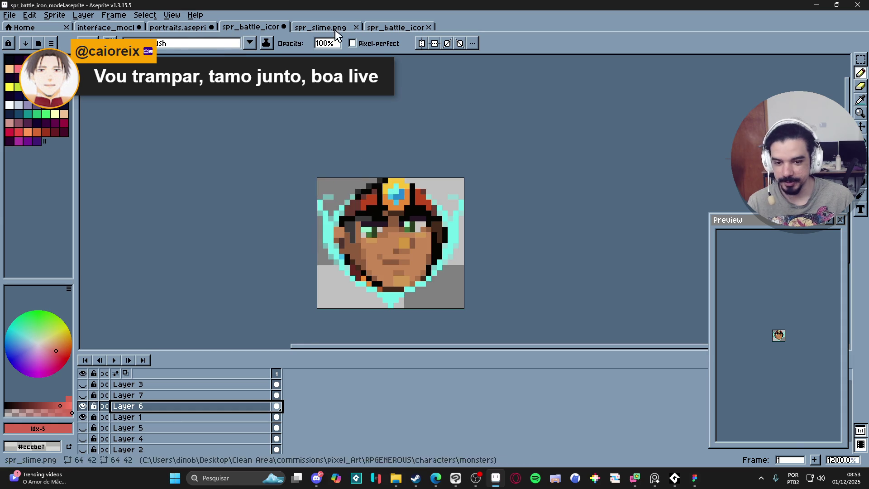
pyautogui.click(181, 28)
pyautogui.click(118, 28)
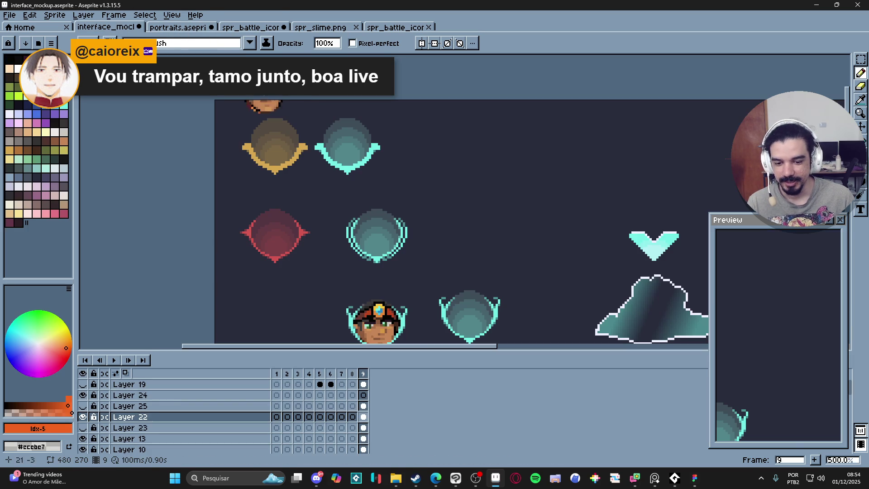
# Move the hero face onto the lower teal shield of the mockup and drop it.
pyautogui.scroll(4, 353, 146)
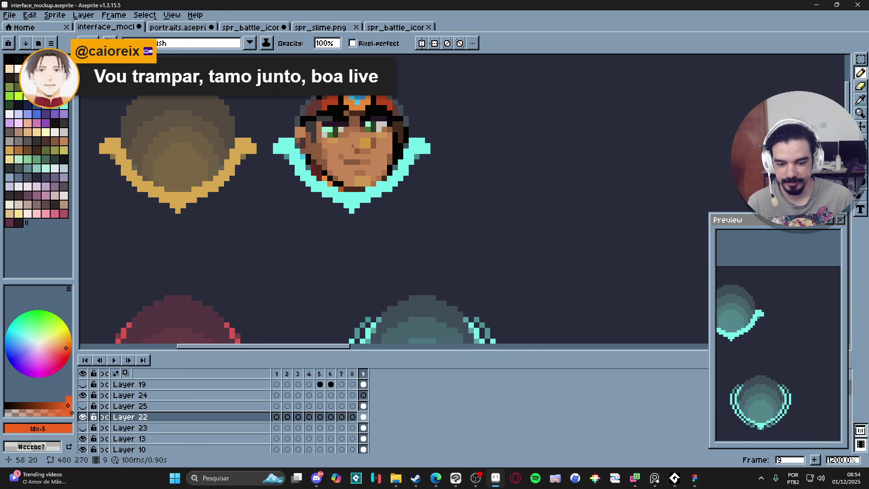
pyautogui.scroll(-1, 353, 146)
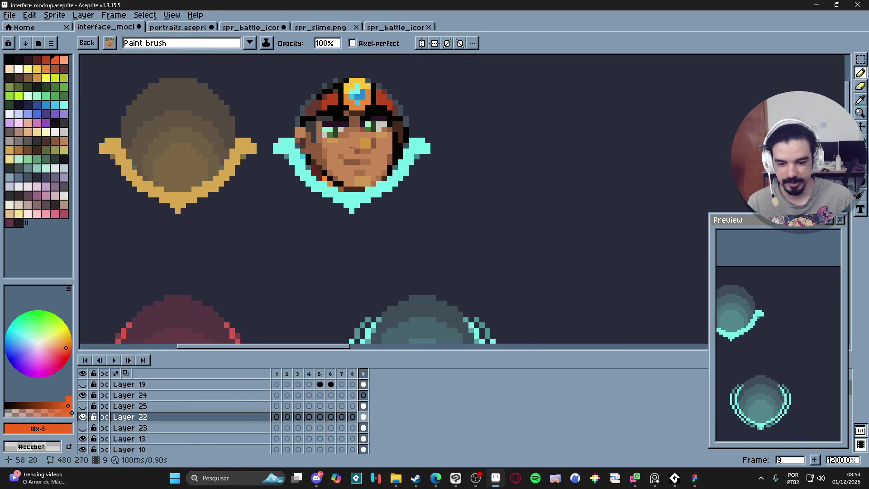
pyautogui.scroll(-1, 352, 147)
pyautogui.scroll(-1, 352, 147)
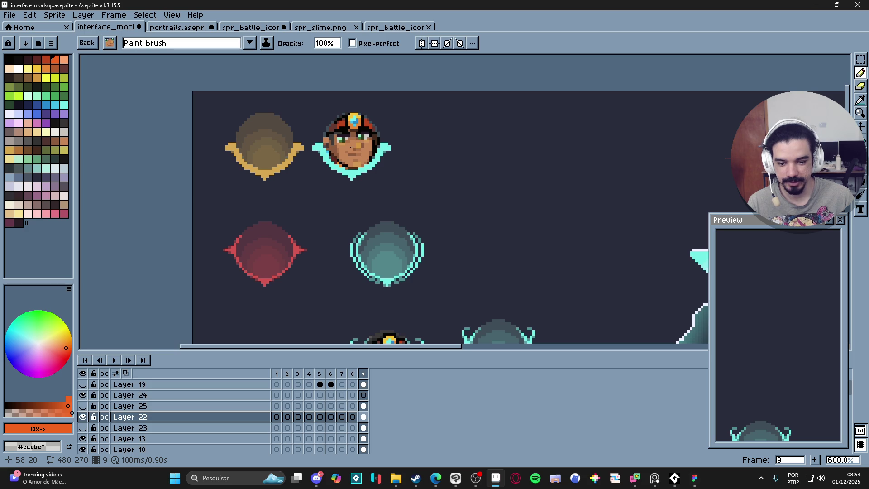
pyautogui.moveTo(352, 146)
pyautogui.mouseDown()
pyautogui.moveTo(398, 272)
pyautogui.moveTo(437, 262)
pyautogui.moveTo(281, 184)
pyautogui.moveTo(352, 227)
pyautogui.moveTo(444, 253)
pyautogui.moveTo(383, 153)
pyautogui.moveTo(426, 162)
pyautogui.mouseUp()
pyautogui.scroll(1, 384, 251)
pyautogui.scroll(-2, 387, 253)
pyautogui.scroll(1, 352, 228)
pyautogui.scroll(-2, 401, 244)
pyautogui.press('Escape')
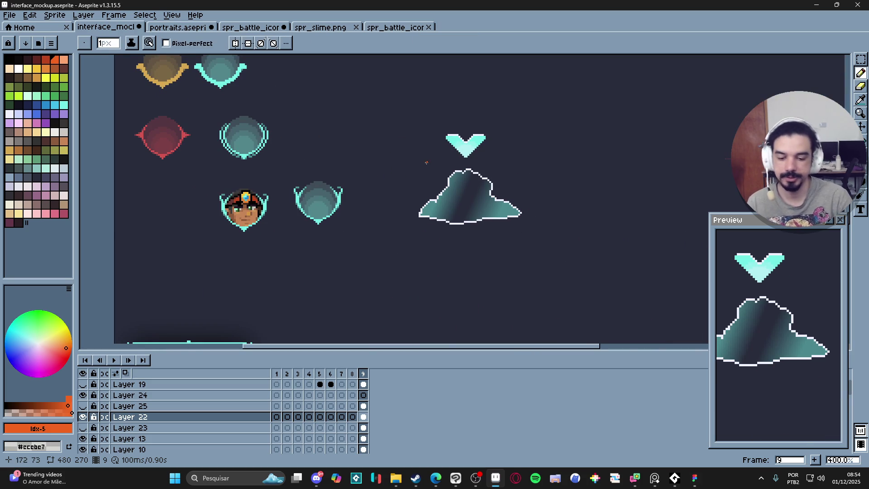
# Cycle through the selection, pencil and move tools, toggling automatic layer picking off and back.
pyautogui.press('m')
pyautogui.press('b')
pyautogui.scroll(1, 313, 222)
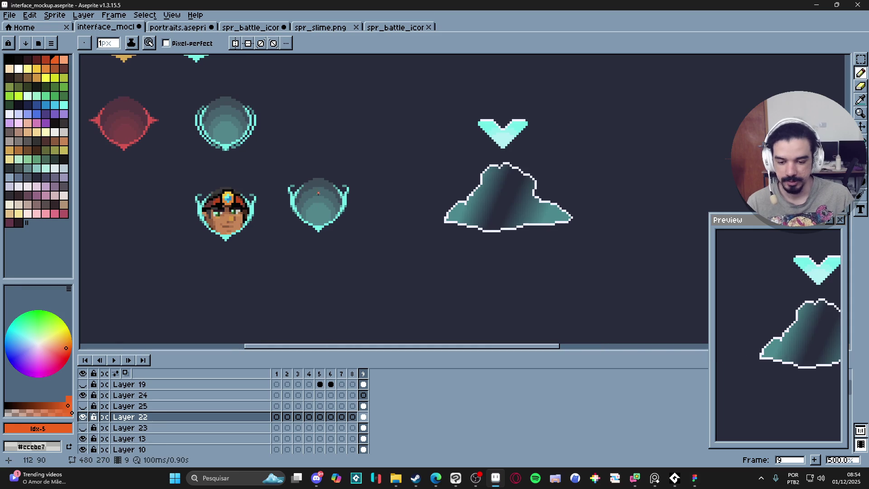
pyautogui.scroll(2, 327, 201)
pyautogui.scroll(-2, 327, 201)
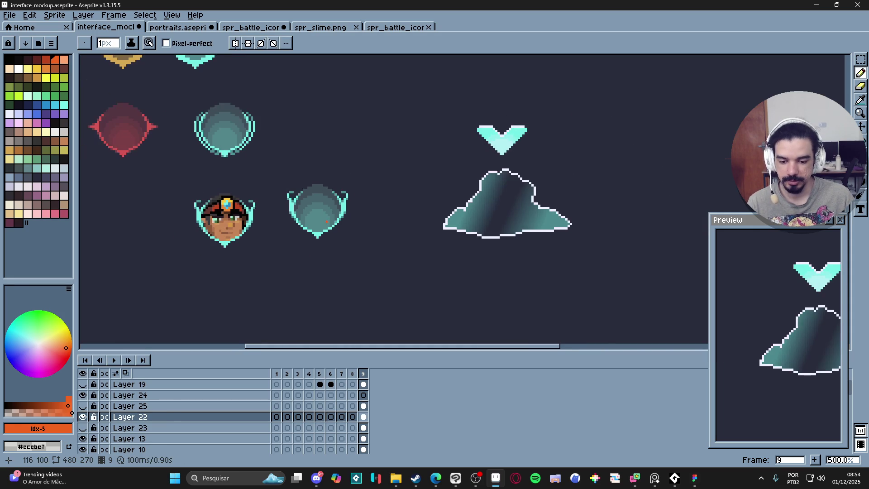
pyautogui.press('v')
pyautogui.click(349, 224)
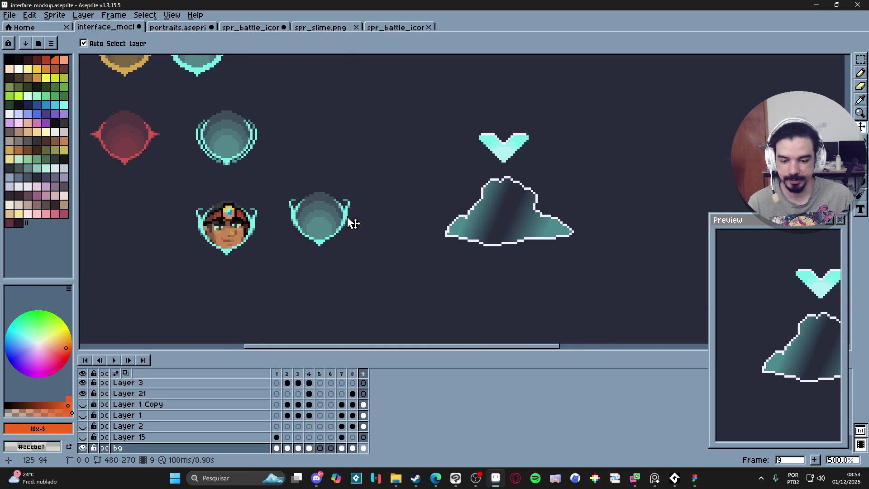
pyautogui.hotkey('ctrl', 'z')
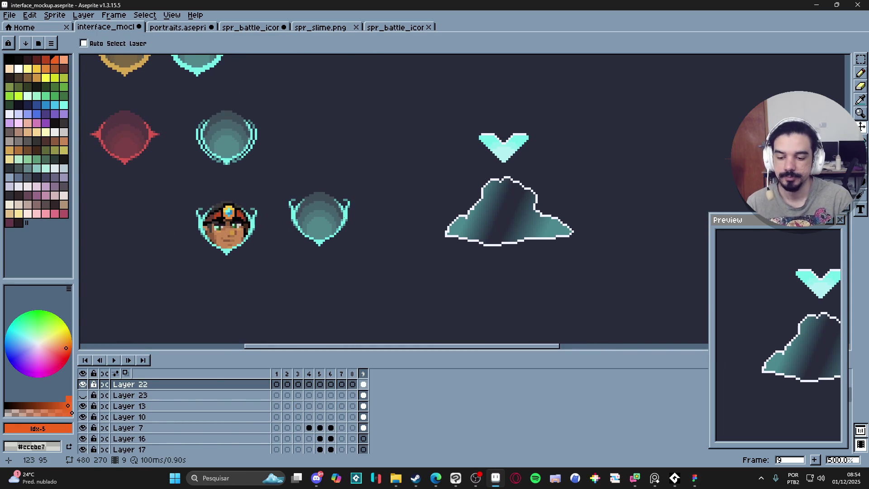
pyautogui.press('m')
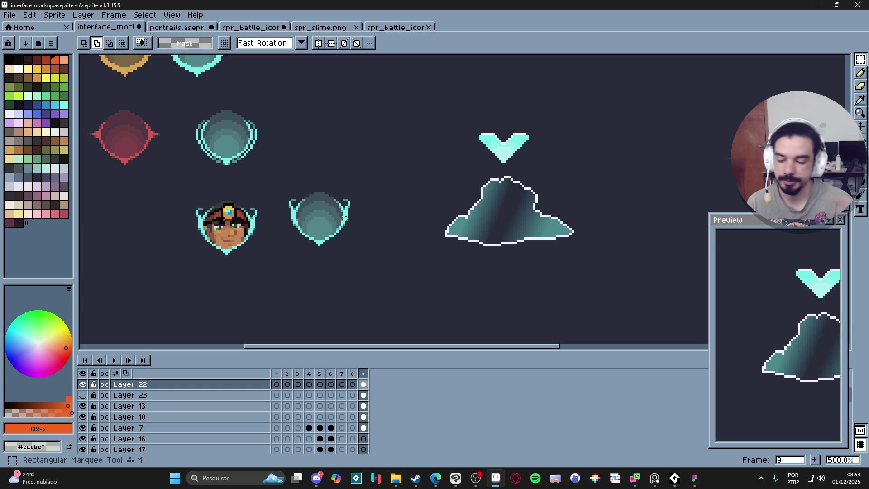
pyautogui.press('b')
# Turn the selected hero face in the battle icon model into a custom brush (Ctrl+B).
pyautogui.click(395, 28)
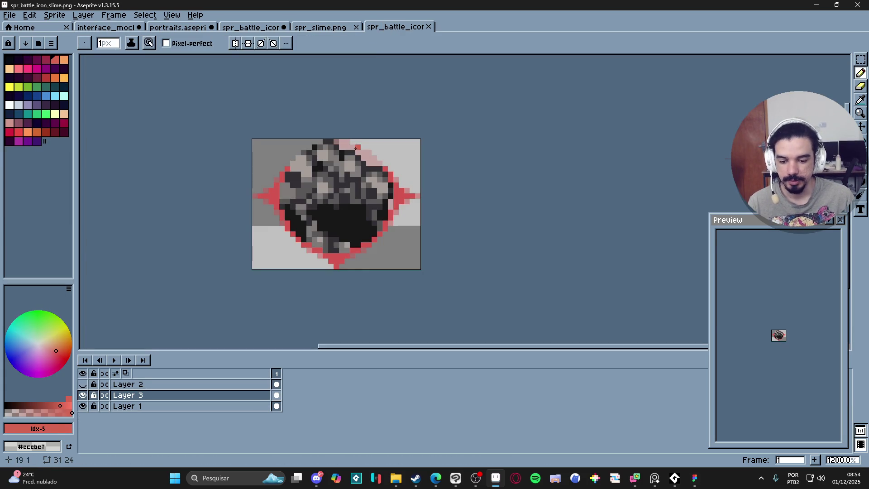
pyautogui.click(312, 28)
pyautogui.click(250, 28)
pyautogui.hotkey('ctrl', 'b')
pyautogui.click(398, 27)
pyautogui.click(250, 27)
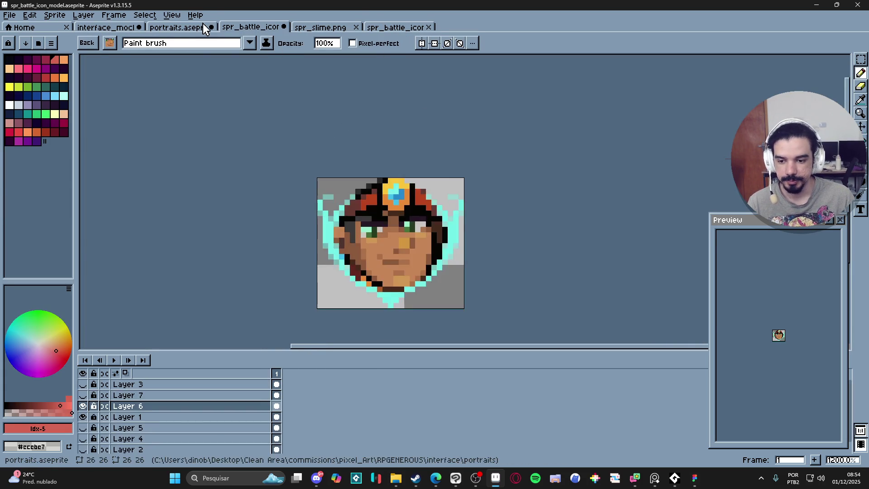
pyautogui.click(206, 28)
pyautogui.click(113, 27)
# Stamp the hero face inside the teal frame on interface_mockup, then bring up spr_battle_icon_slime.
pyautogui.scroll(2, 123, 137)
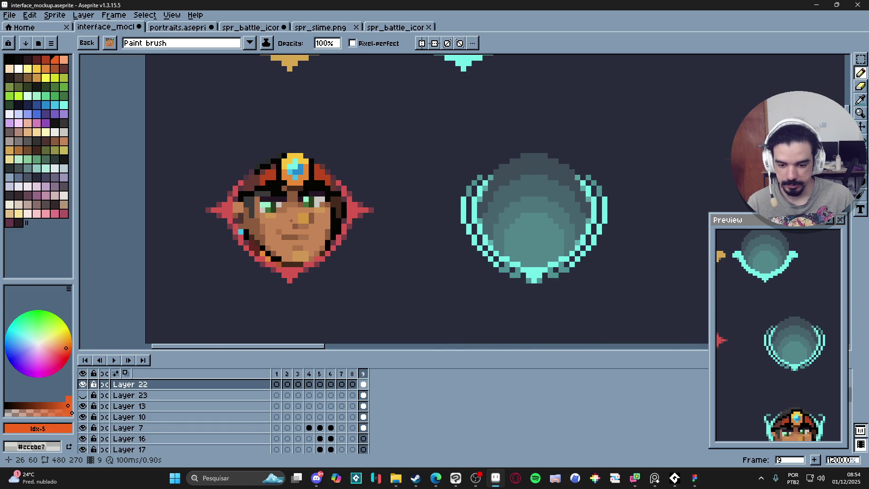
pyautogui.scroll(-3, 291, 220)
pyautogui.moveTo(292, 221)
pyautogui.mouseDown()
pyautogui.moveTo(414, 219)
pyautogui.moveTo(390, 31)
pyautogui.mouseUp()
pyautogui.scroll(-3, 412, 221)
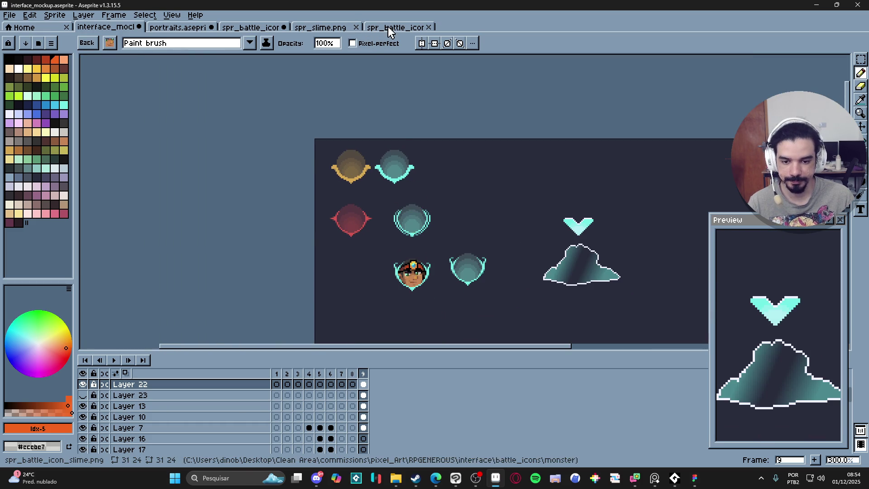
pyautogui.click(390, 28)
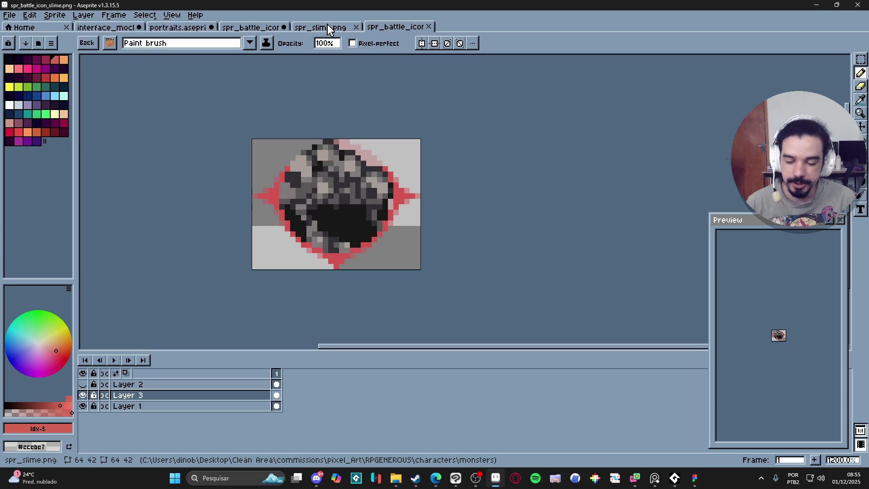
# Flip through the slime, battle icon model and portraits files back to interface_mockup.
pyautogui.click(320, 29)
pyautogui.scroll(2, 470, 176)
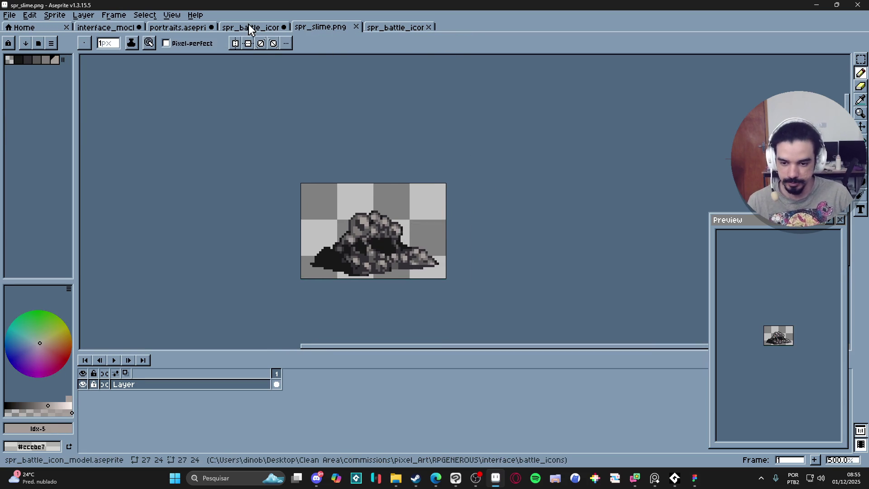
pyautogui.click(250, 28)
pyautogui.click(172, 15)
pyautogui.click(165, 28)
pyautogui.click(166, 29)
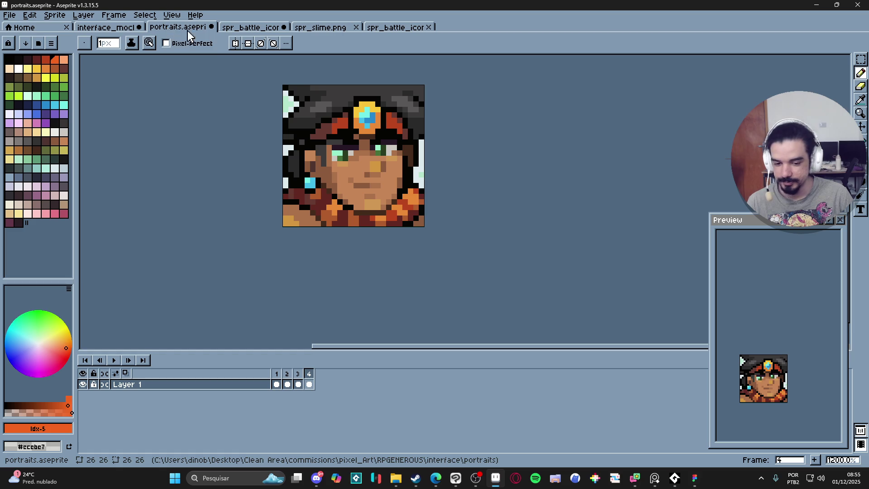
pyautogui.click(102, 28)
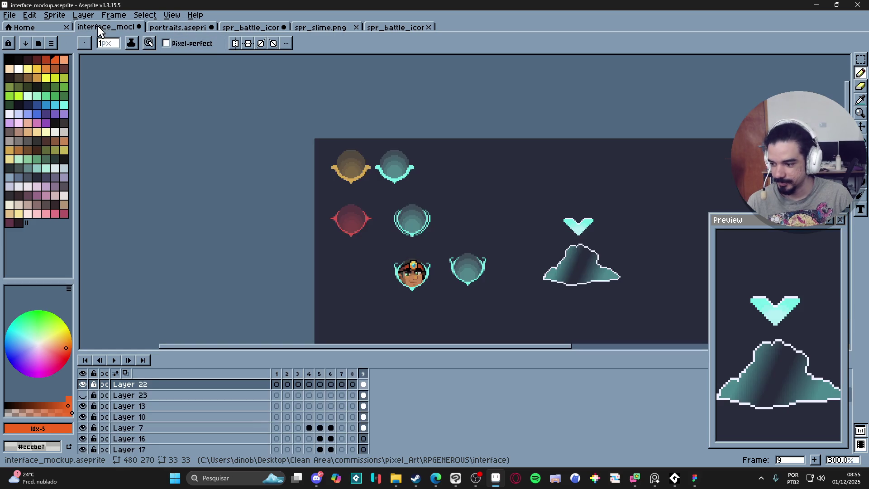
pyautogui.scroll(1, 295, 175)
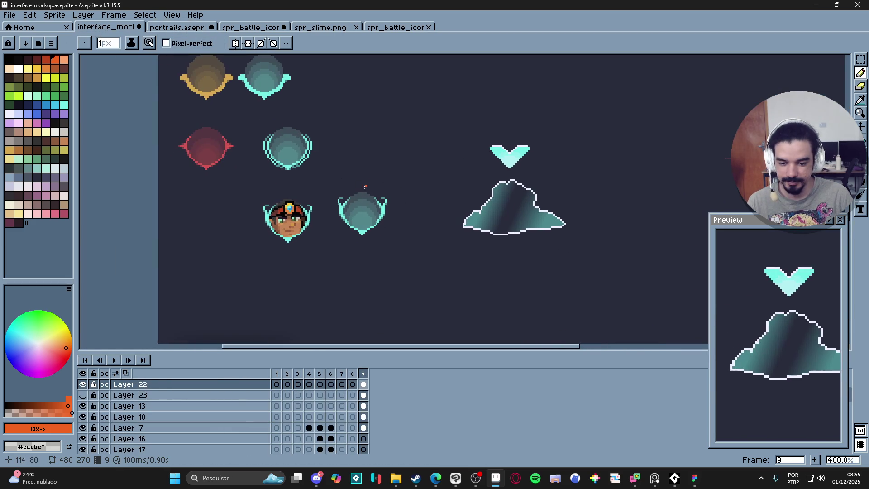
pyautogui.scroll(-1, 326, 185)
pyautogui.scroll(-1, 326, 185)
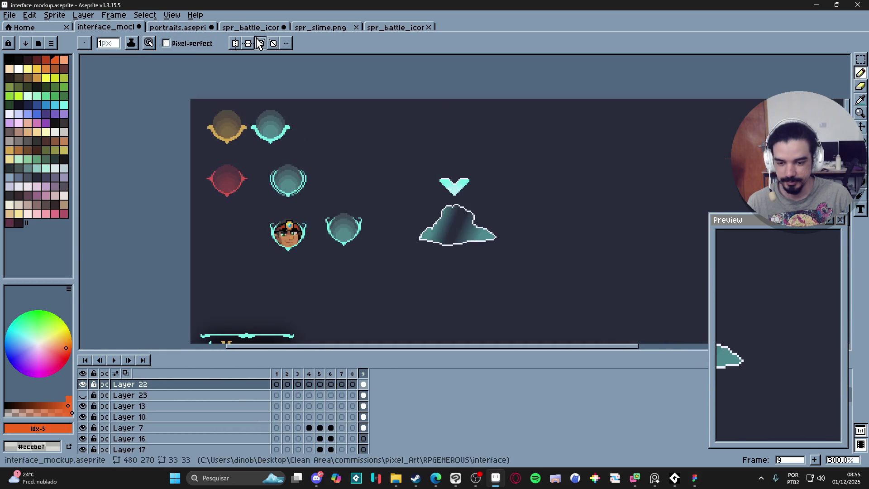
# Cycle every sprite tab back to interface_mockup, pan to the action menu, then open Steam's library.
pyautogui.click(178, 27)
pyautogui.click(251, 27)
pyautogui.click(319, 27)
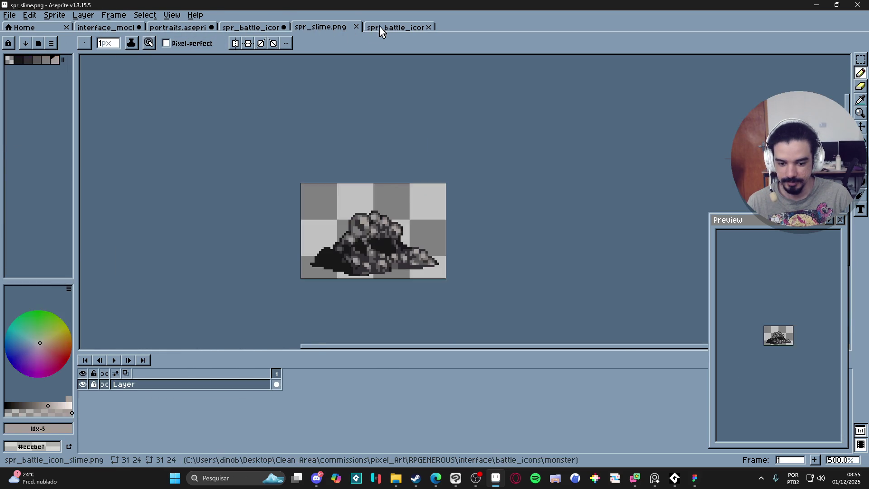
pyautogui.click(394, 27)
pyautogui.click(252, 27)
pyautogui.click(178, 27)
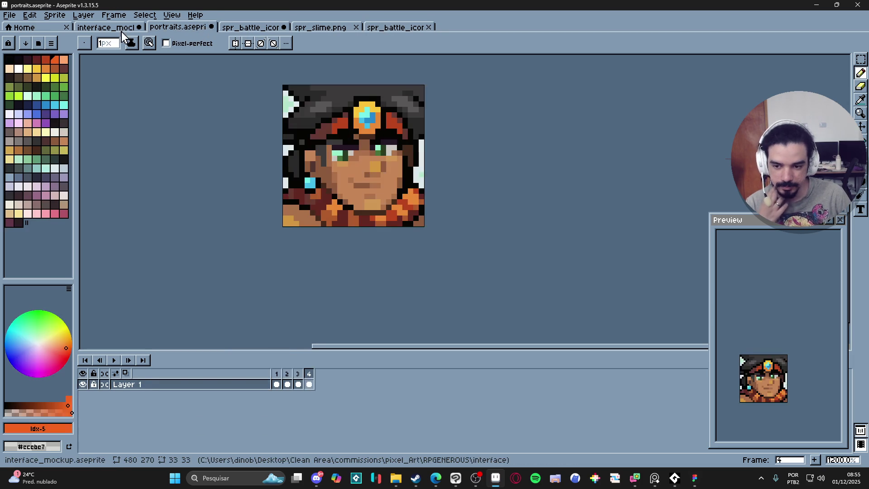
pyautogui.click(106, 27)
pyautogui.moveTo(404, 207); pyautogui.dragTo(344, 155)
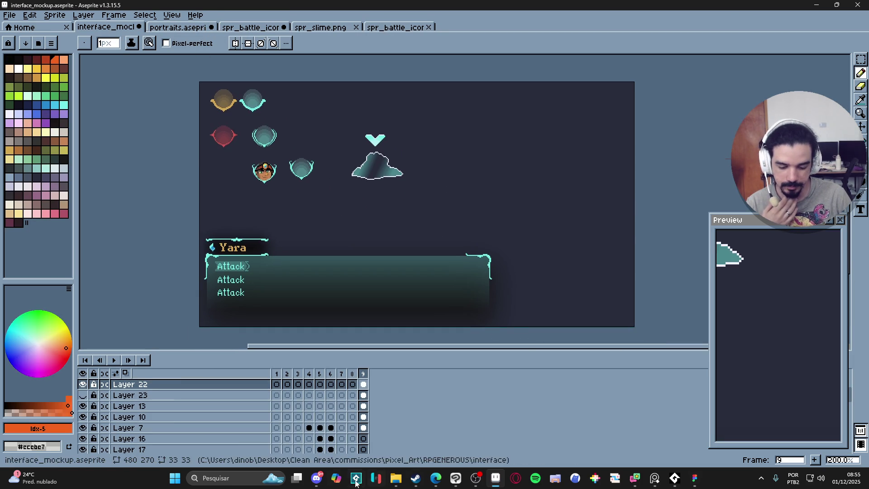
pyautogui.click(416, 478)
pyautogui.click(196, 22)
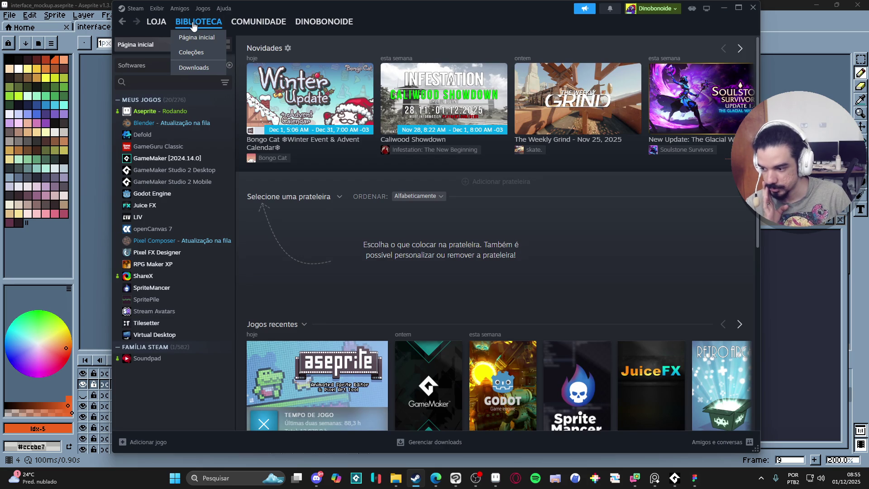
# Search the Steam library for 'game p', clear it, launch GameMaker [2024.14.0] and minimize Steam.
pyautogui.click(139, 83)
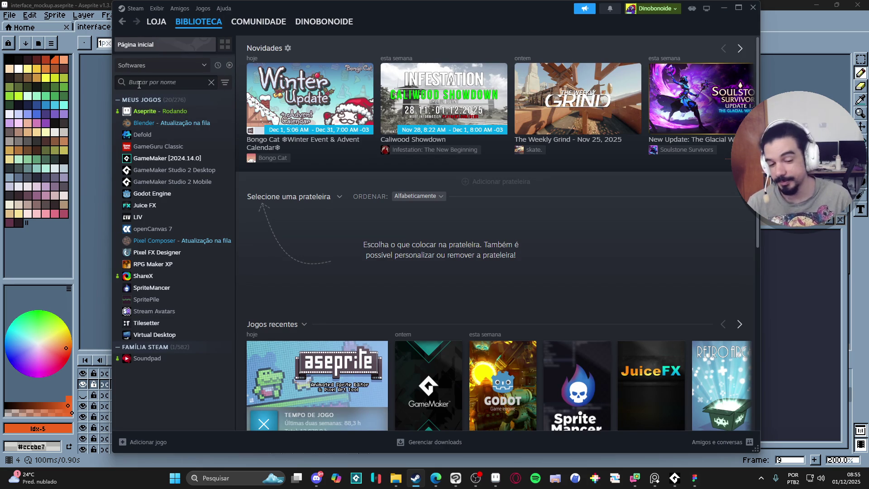
pyautogui.write('game')
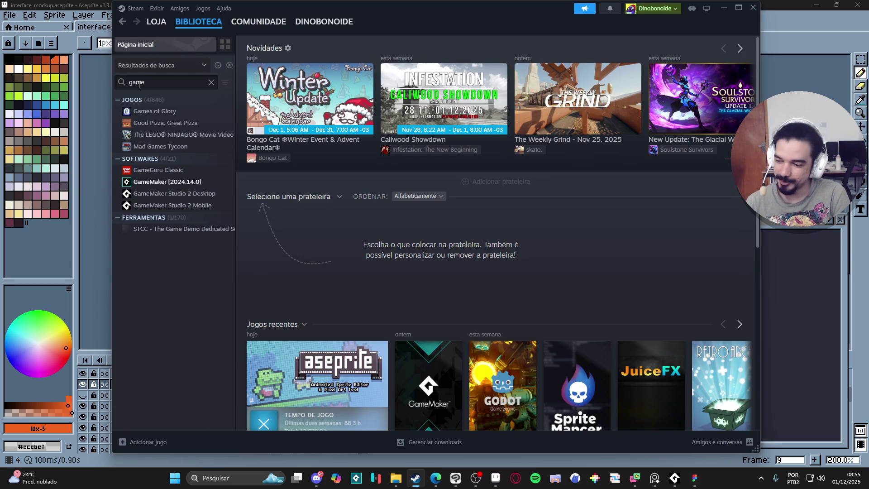
pyautogui.write(' po')
pyautogui.press('Escape')
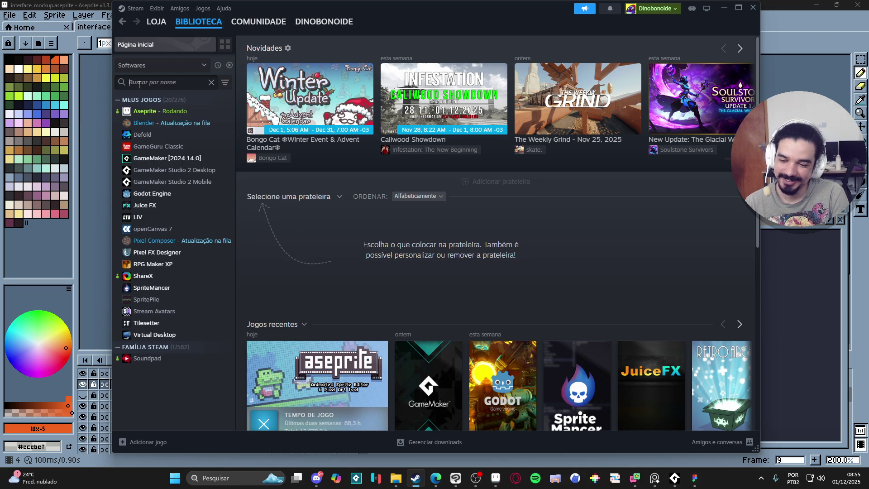
pyautogui.doubleClick(168, 158)
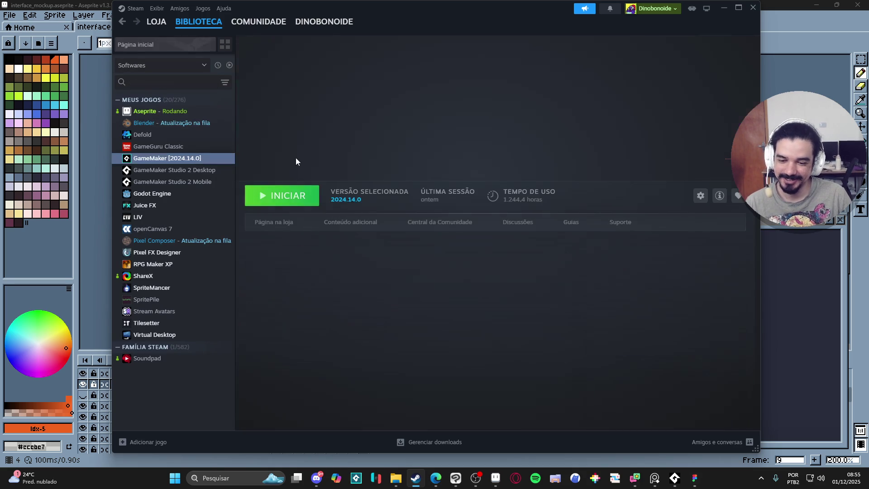
pyautogui.click(724, 8)
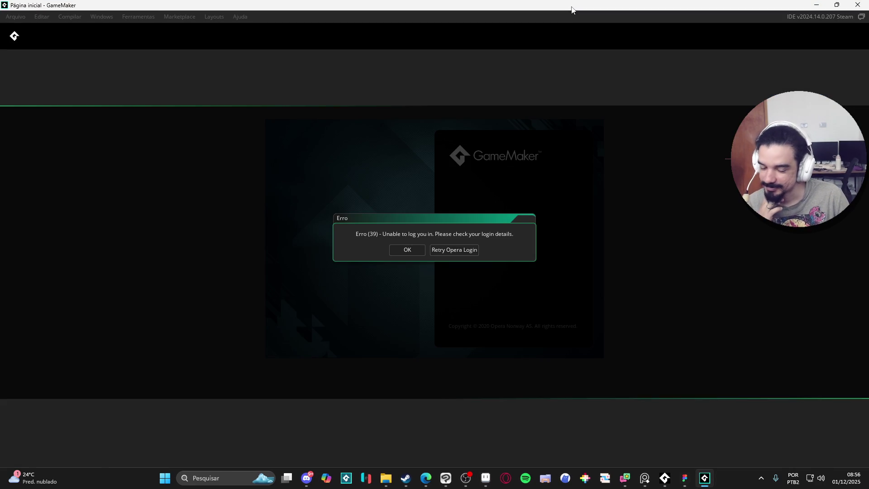
# Dismiss the Erro (39) Opera login error with OK.
pyautogui.click(404, 254)
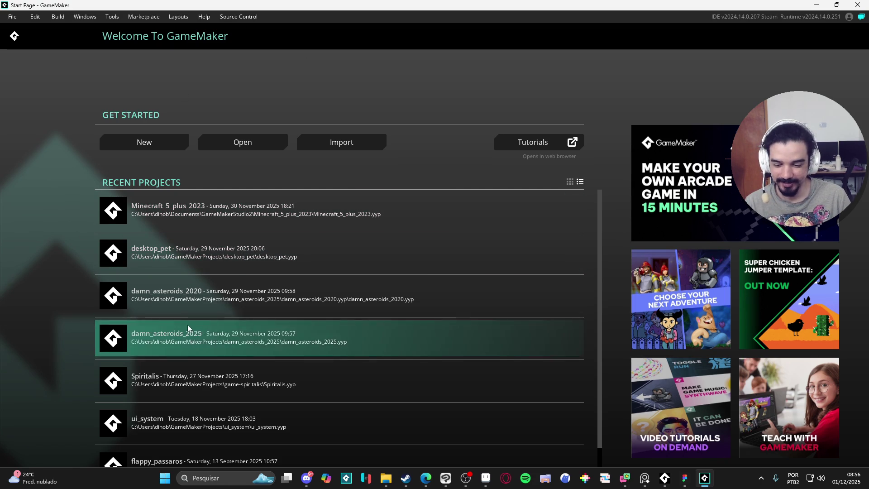
pyautogui.scroll(-1, 298, 261)
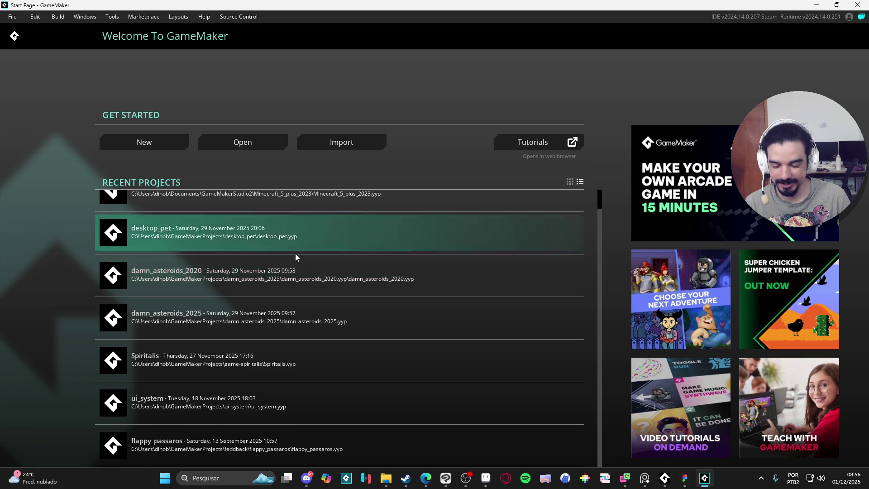
pyautogui.scroll(1, 295, 254)
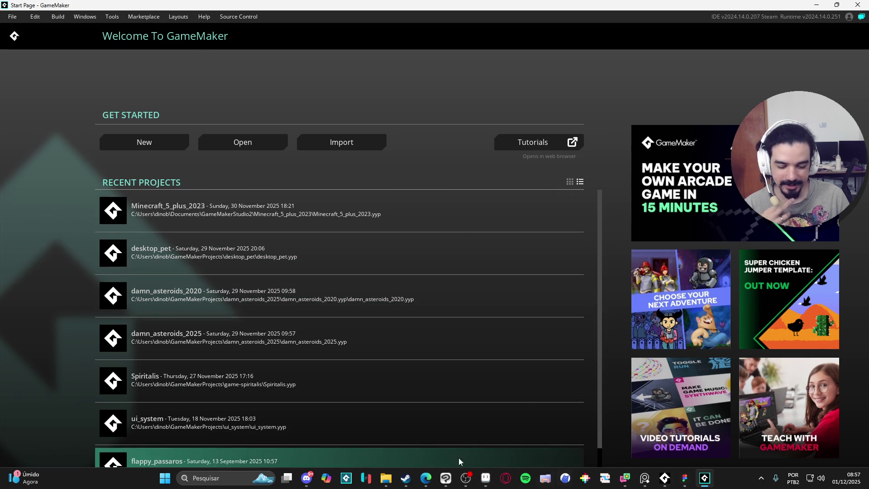
pyautogui.click(234, 475)
# Launch GitHub Desktop via a 'git' search and start a new branch from the branch list.
pyautogui.write('git')
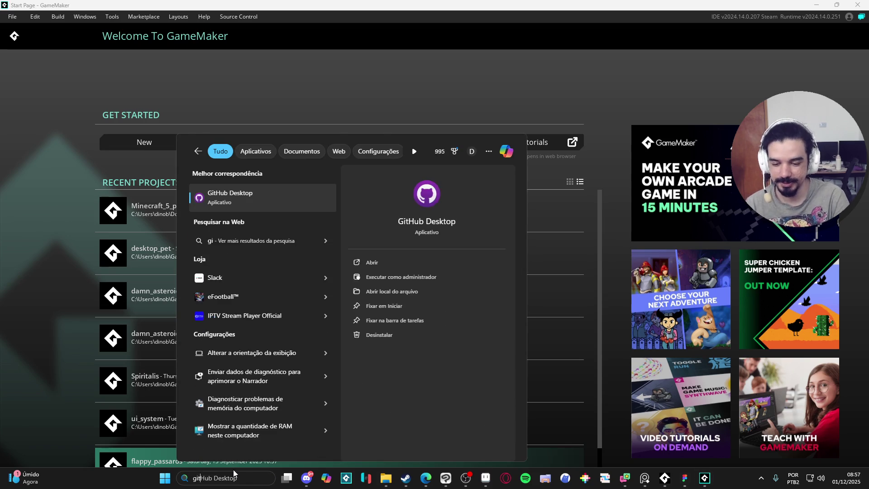
pyautogui.press('Escape')
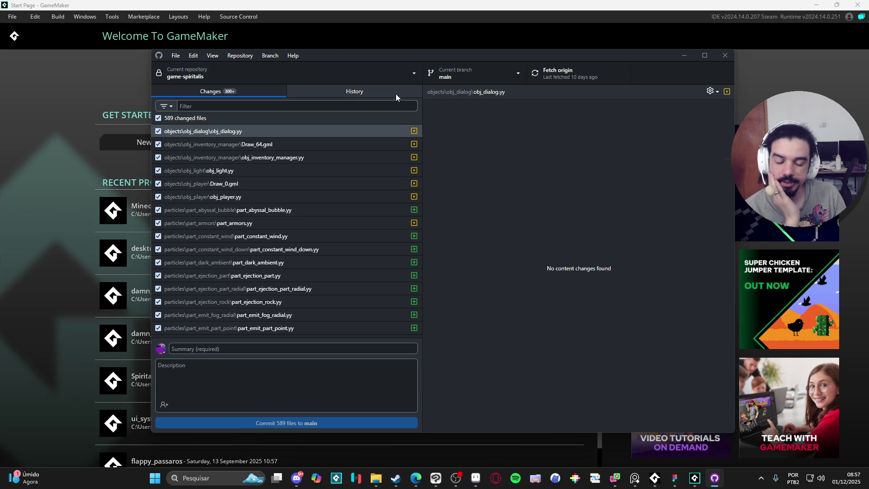
pyautogui.click(482, 79)
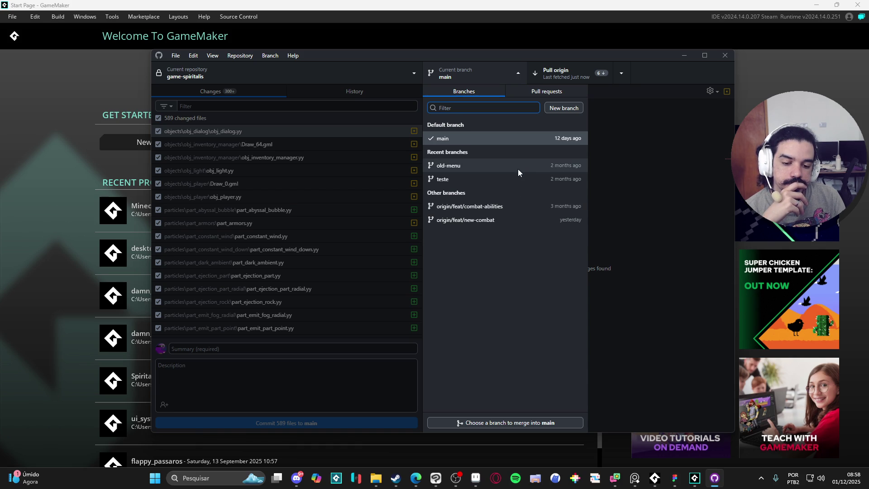
pyautogui.click(552, 108)
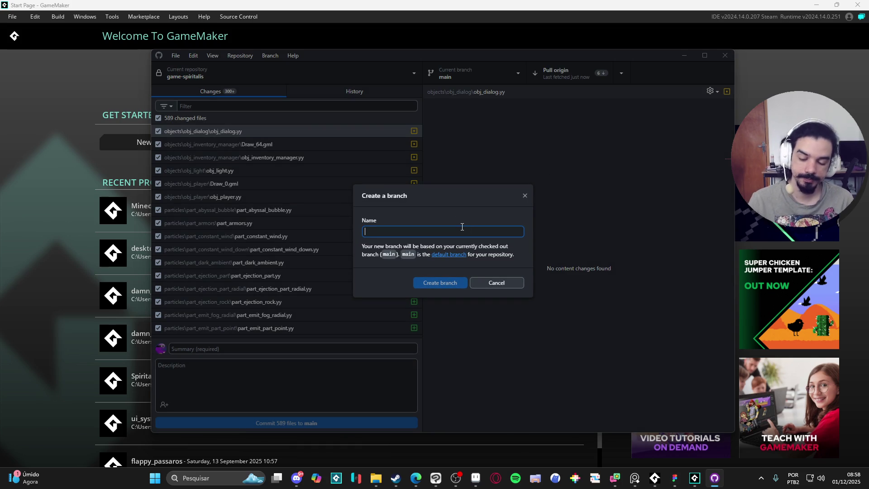
# Name the new branch dino-devlopment, create it, and switch over bringing the 589 changes along.
pyautogui.write('vfx')
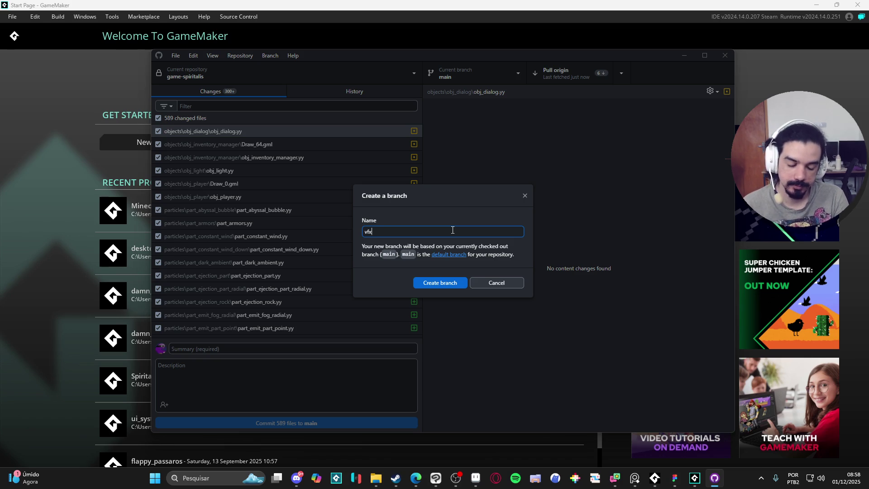
pyautogui.press('BackSpace')
pyautogui.press('BackSpace')
pyautogui.press('BackSpace')
pyautogui.write('dininho-')
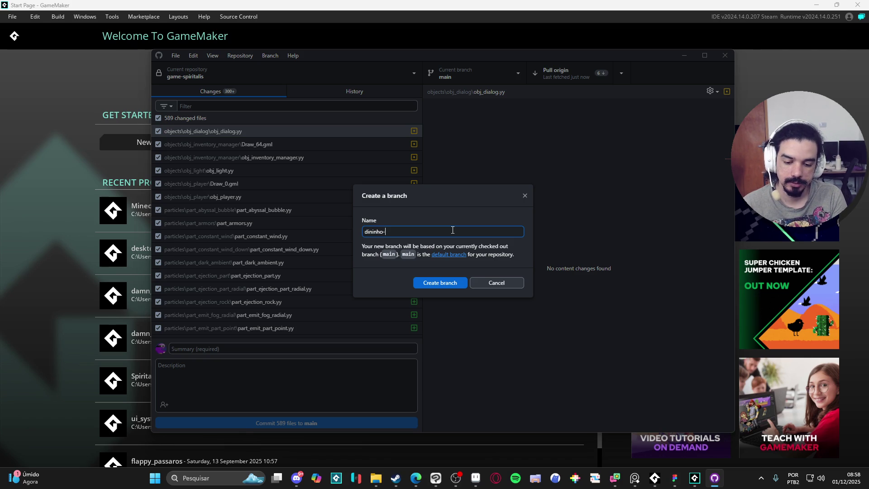
pyautogui.press('BackSpace')
pyautogui.press('BackSpace')
pyautogui.press('BackSpace')
pyautogui.press('BackSpace')
pyautogui.press('BackSpace')
pyautogui.write('o-devlopment')
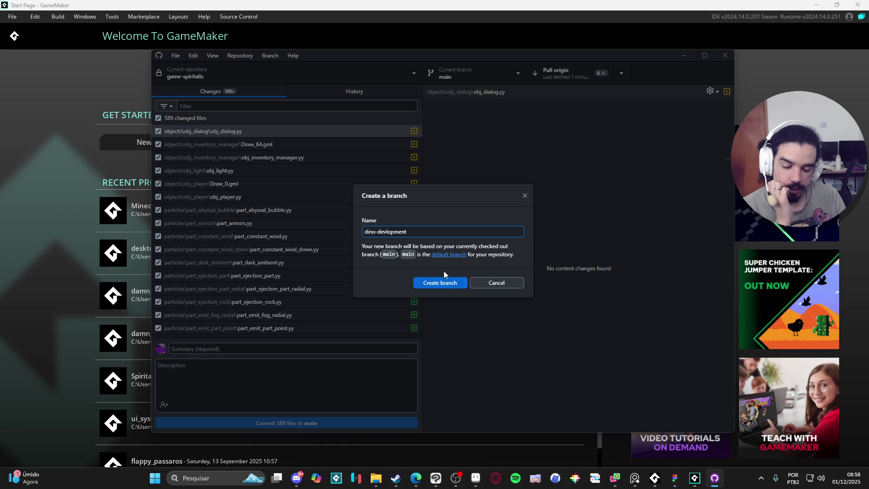
pyautogui.click(442, 284)
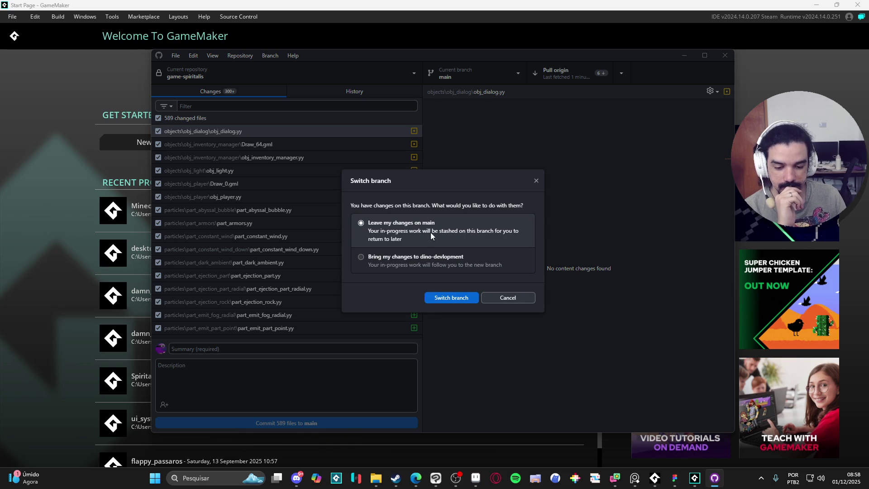
pyautogui.click(419, 265)
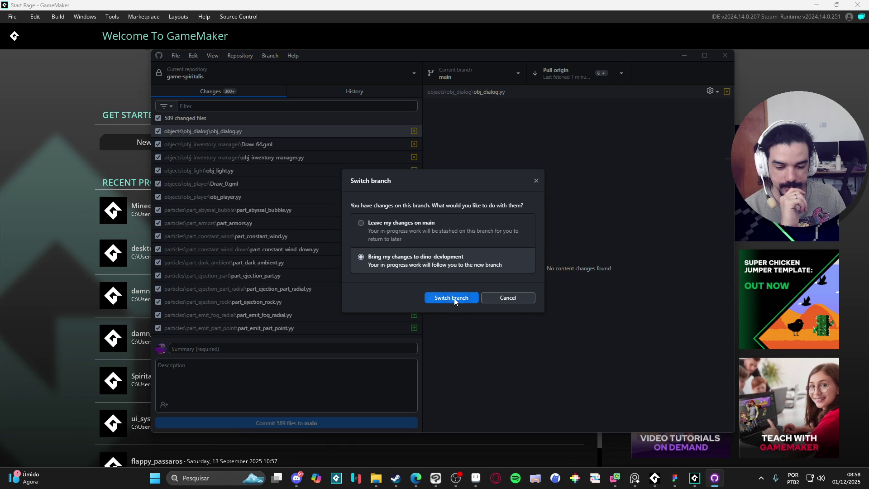
pyautogui.click(457, 300)
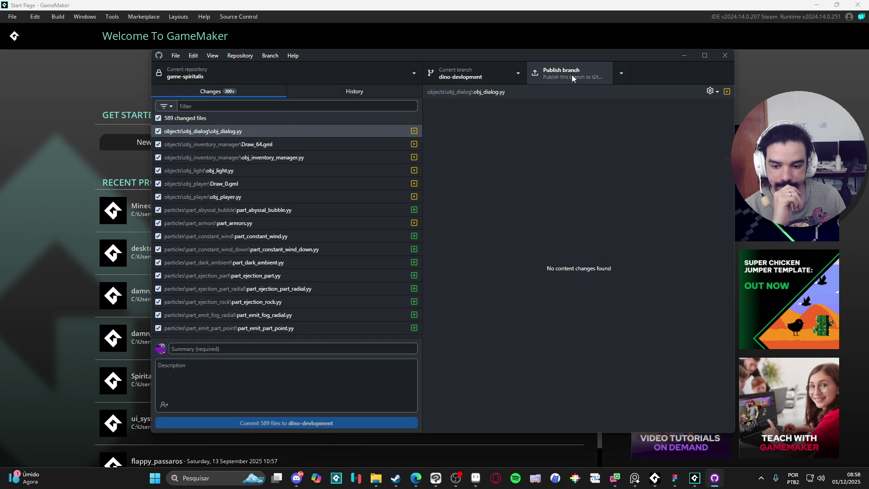
# Replace the 'my changes' summary with 'my development enviroment' and commit all 589 files.
pyautogui.click(220, 350)
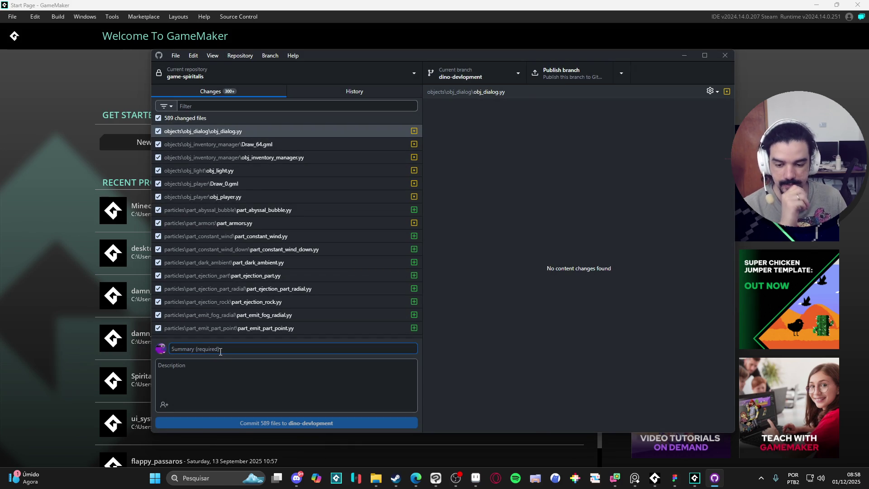
pyautogui.write('my changes')
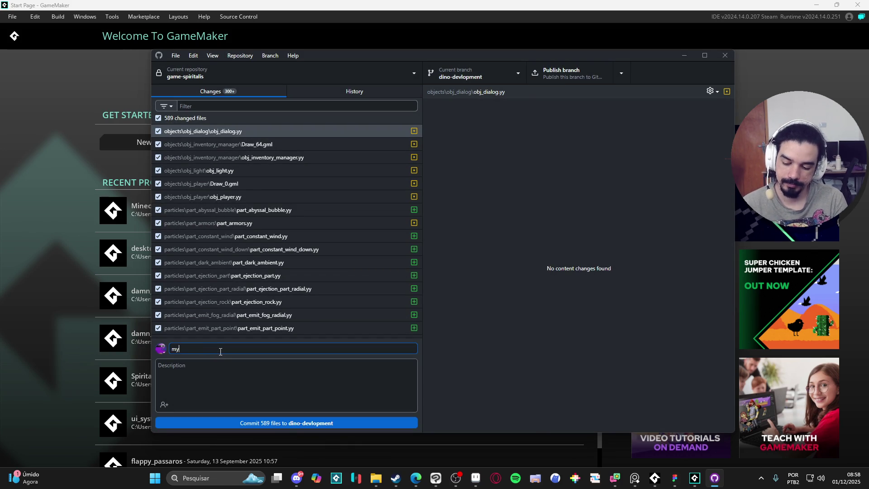
pyautogui.hotkey('ctrl', 'a')
pyautogui.write('my developm')
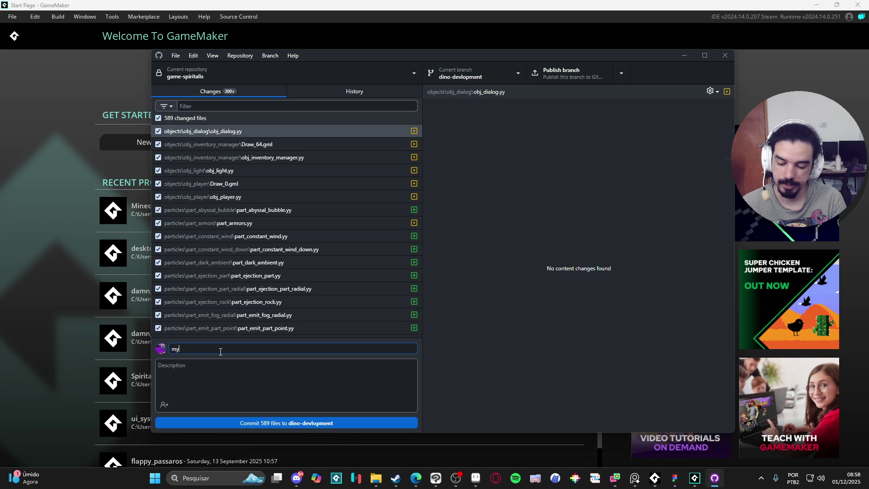
pyautogui.write('ent ')
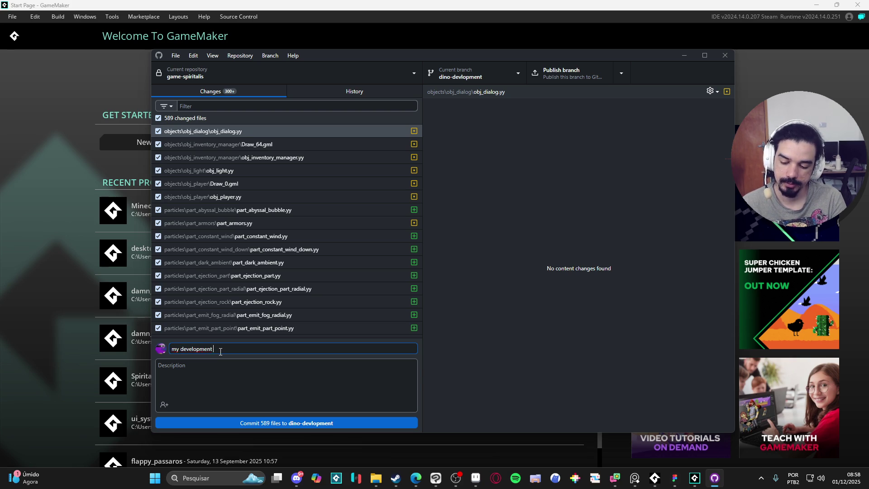
pyautogui.write('enviroment')
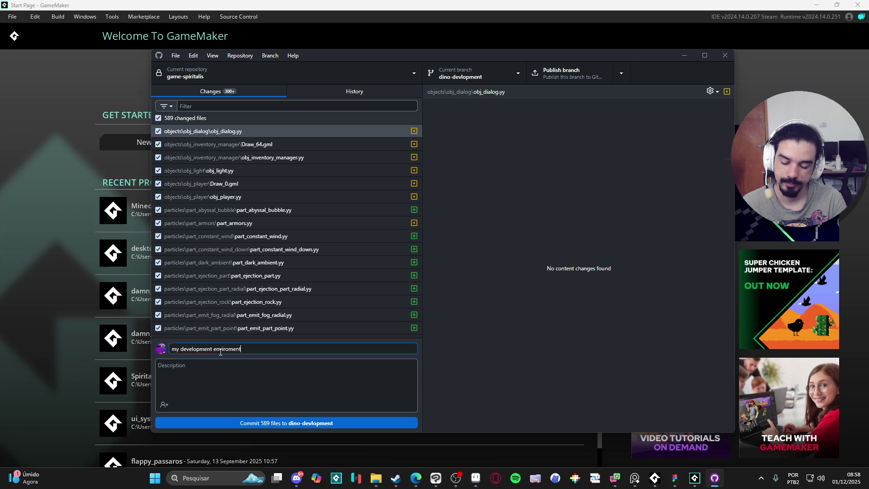
pyautogui.click(299, 425)
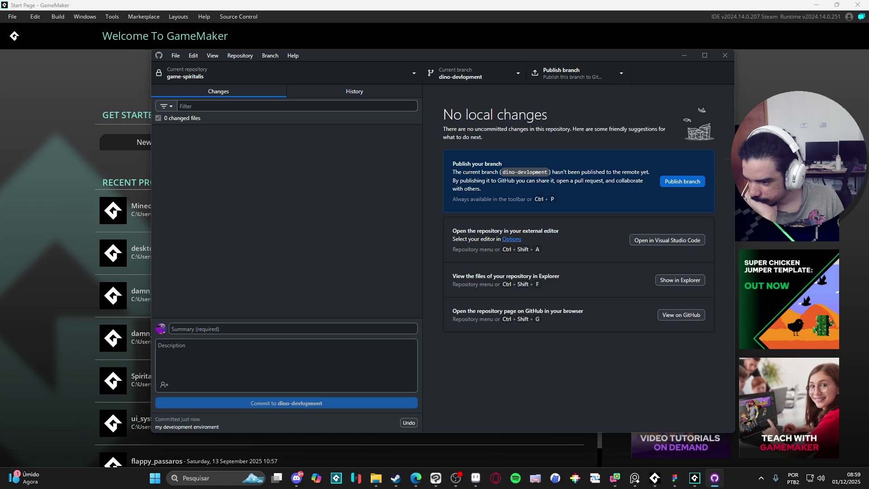
pyautogui.hotkey('alt', 'Tab')
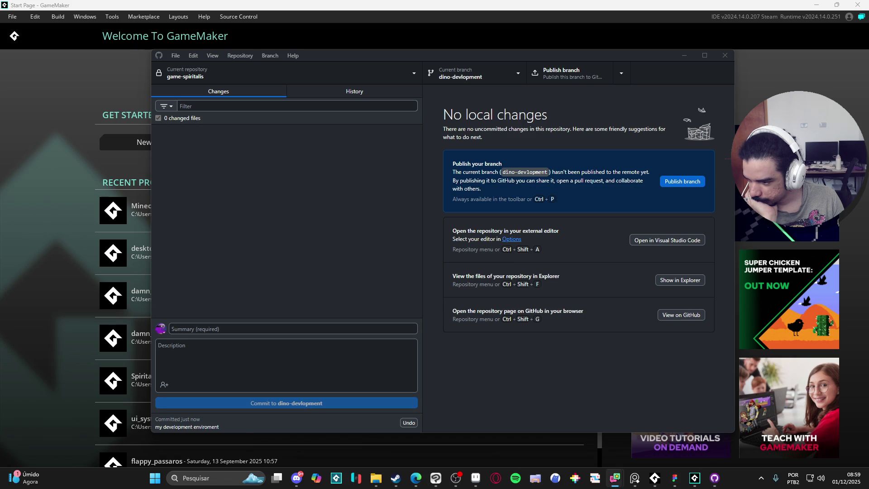
pyautogui.hotkey('alt', 'Tab')
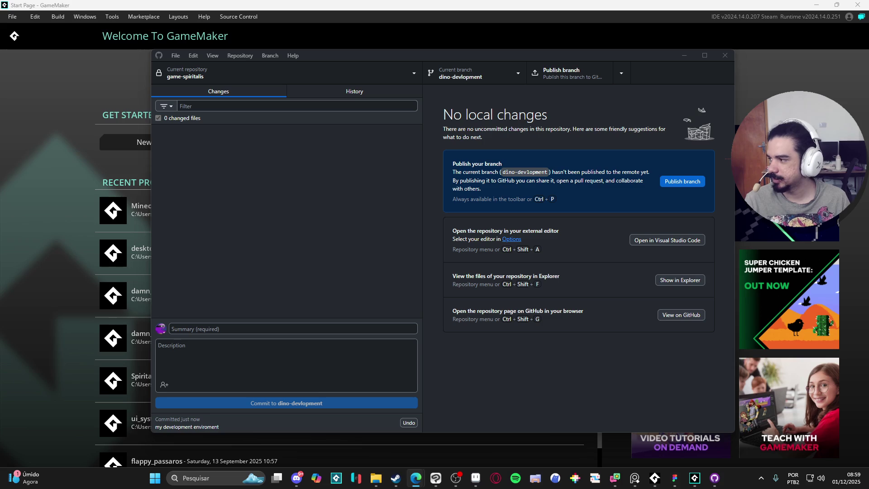